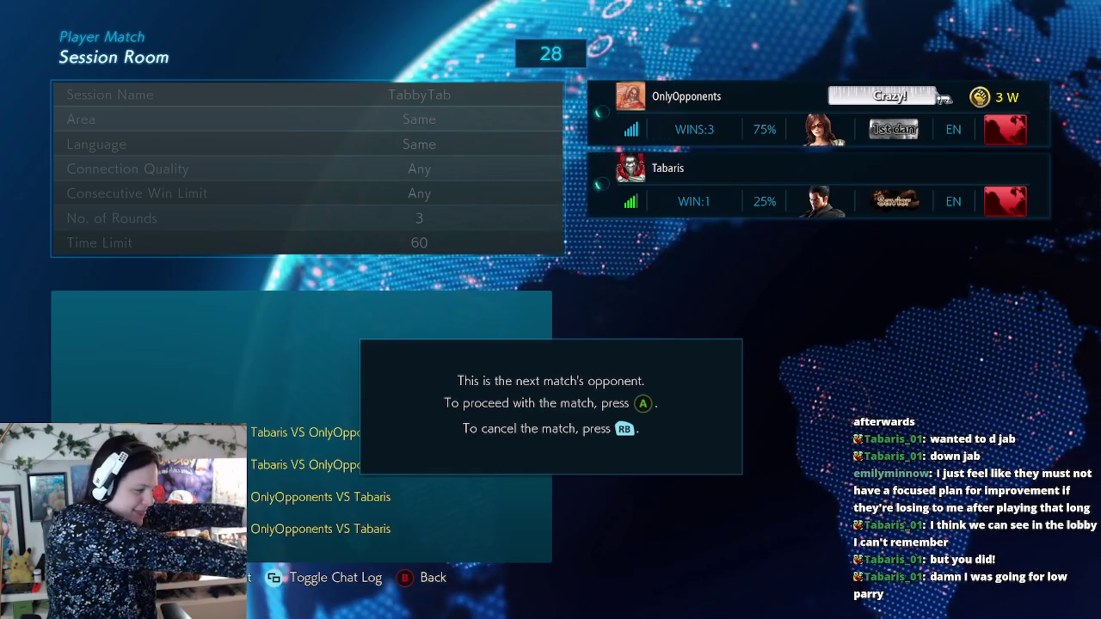
Step: Accept the next opponent, play from the left side, and lock in Katarina
{"action": "key", "text": "Return"}
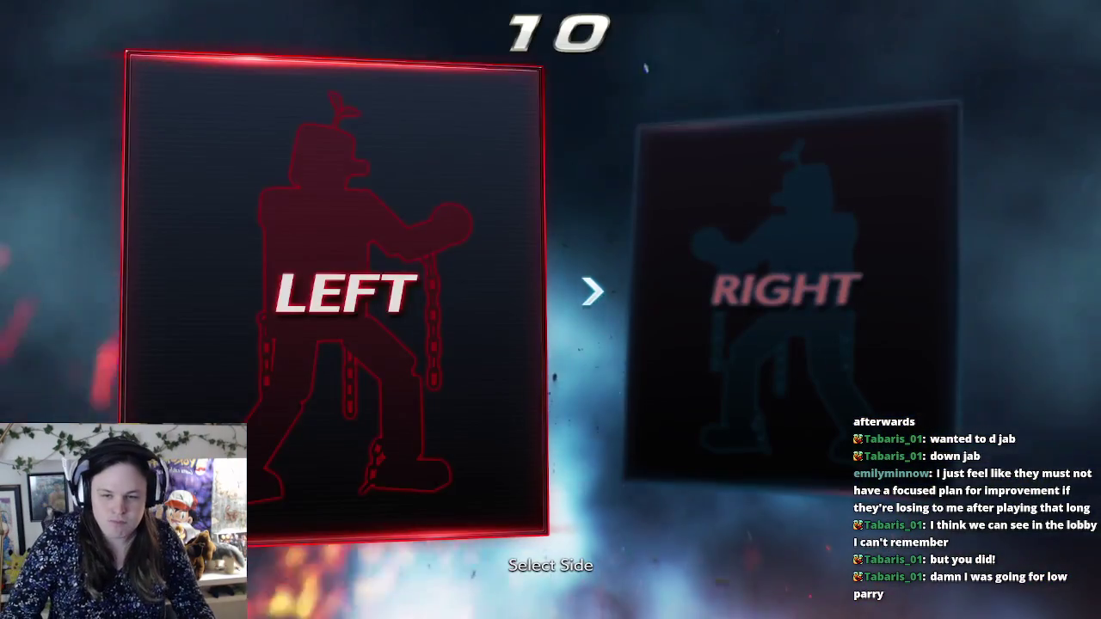
{"action": "key", "text": "Return"}
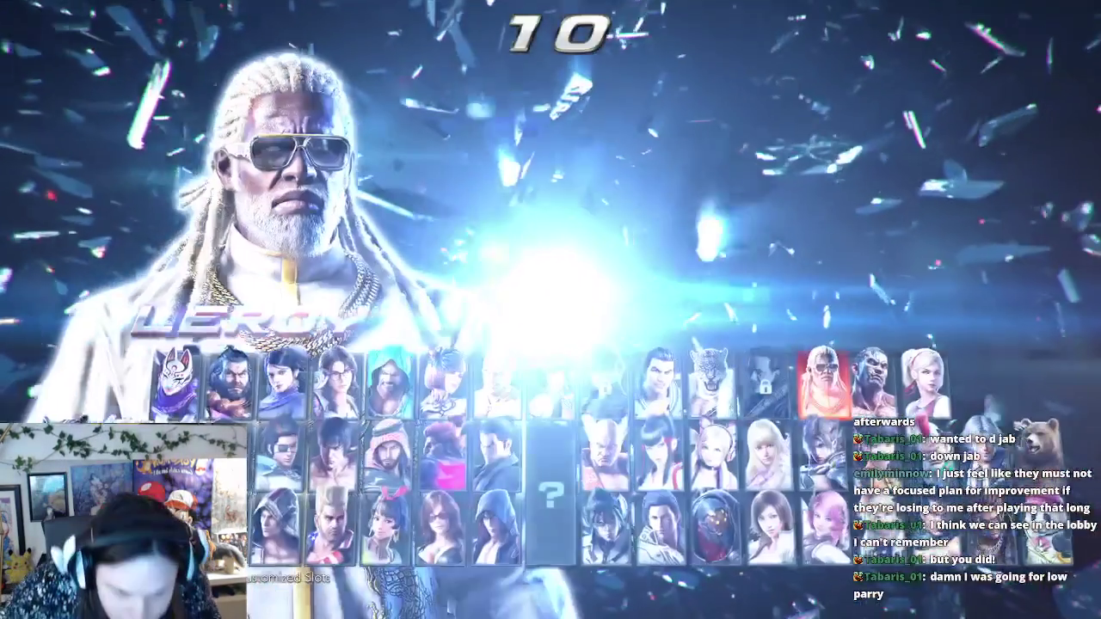
{"action": "key", "text": "Down"}
{"action": "key", "text": "Left"}
{"action": "key", "text": "Left"}
{"action": "key", "text": "Left"}
{"action": "key", "text": "Down"}
{"action": "key", "text": "Right"}
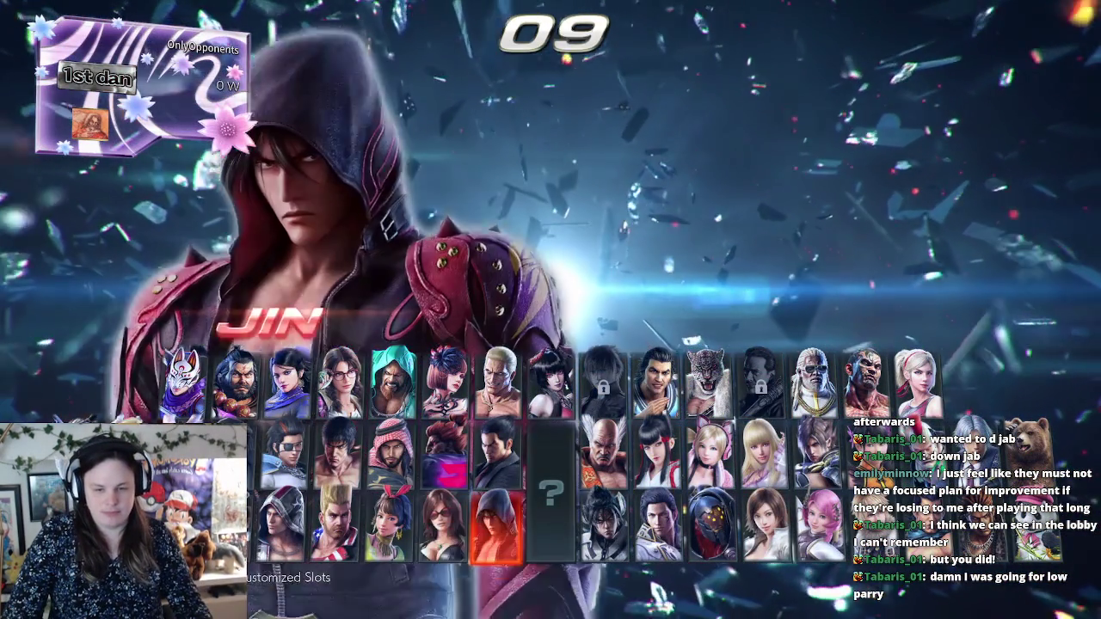
{"action": "key", "text": "Left"}
{"action": "key", "text": "Up"}
{"action": "key", "text": "Left"}
{"action": "key", "text": "Left"}
{"action": "key", "text": "Right"}
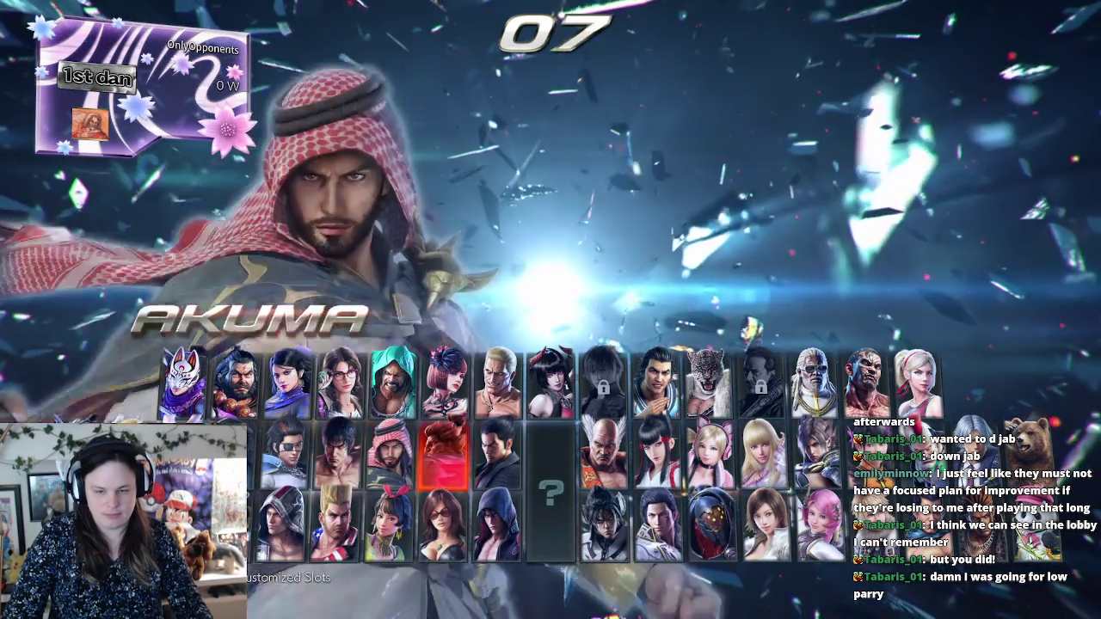
{"action": "key", "text": "Down"}
{"action": "key", "text": "Right"}
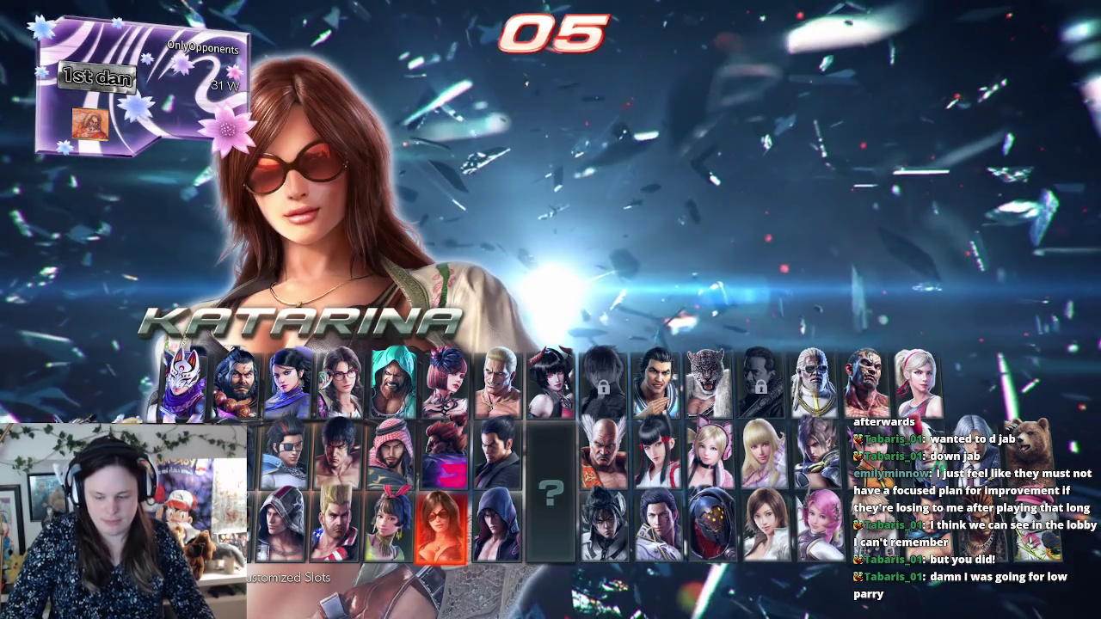
{"action": "key", "text": "Return"}
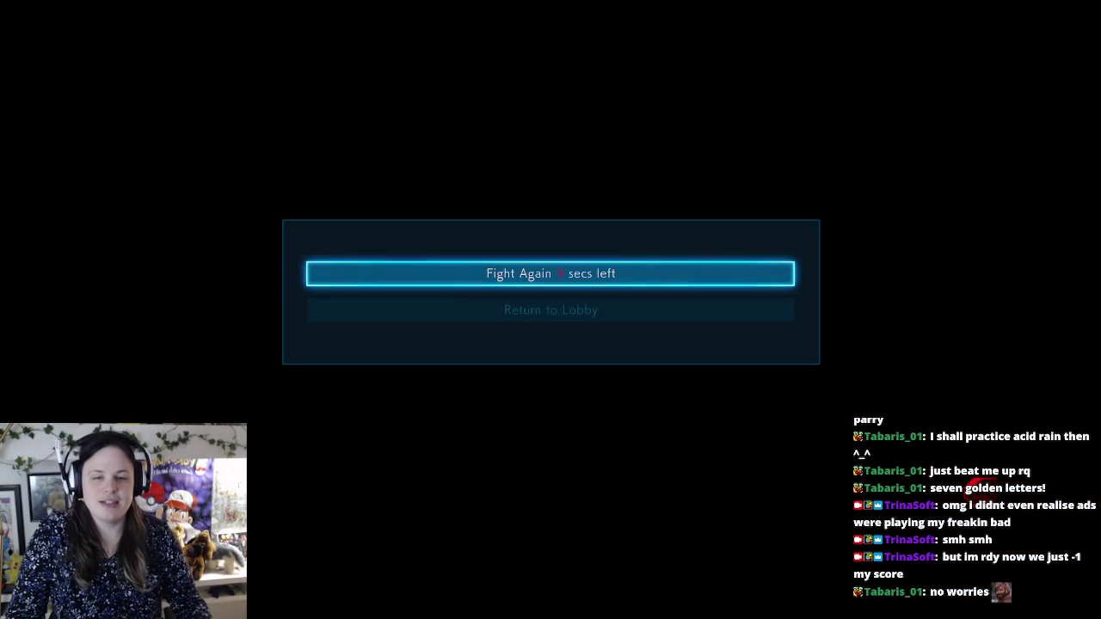
Step: Play the match as Katarina to the end, then leave the results for the lobby
{"action": "key", "text": "Return"}
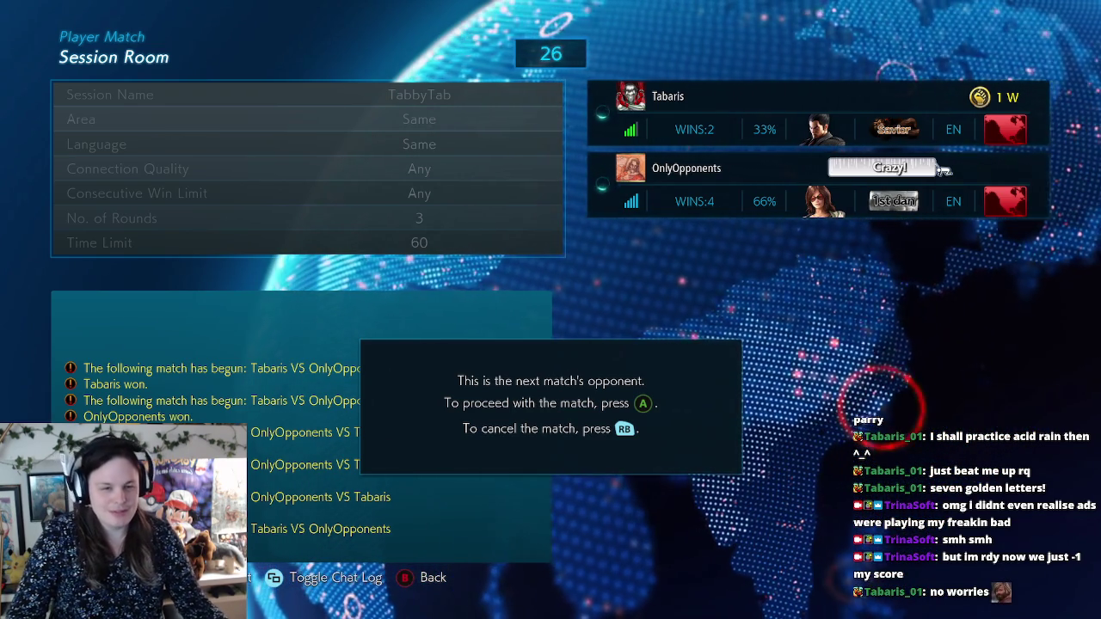
Step: Accept the next match's opponent to reach the side-select screen
{"action": "key", "text": "Return"}
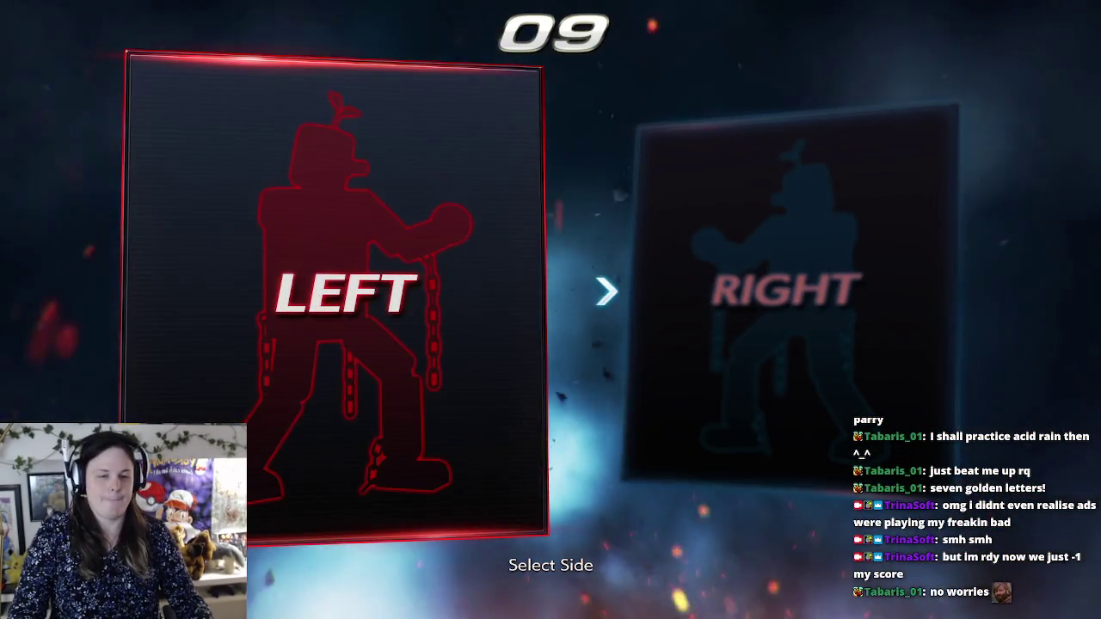
Step: Take the left side and lock in Devil Jin with the Default 3 costume
{"action": "key", "text": "Return"}
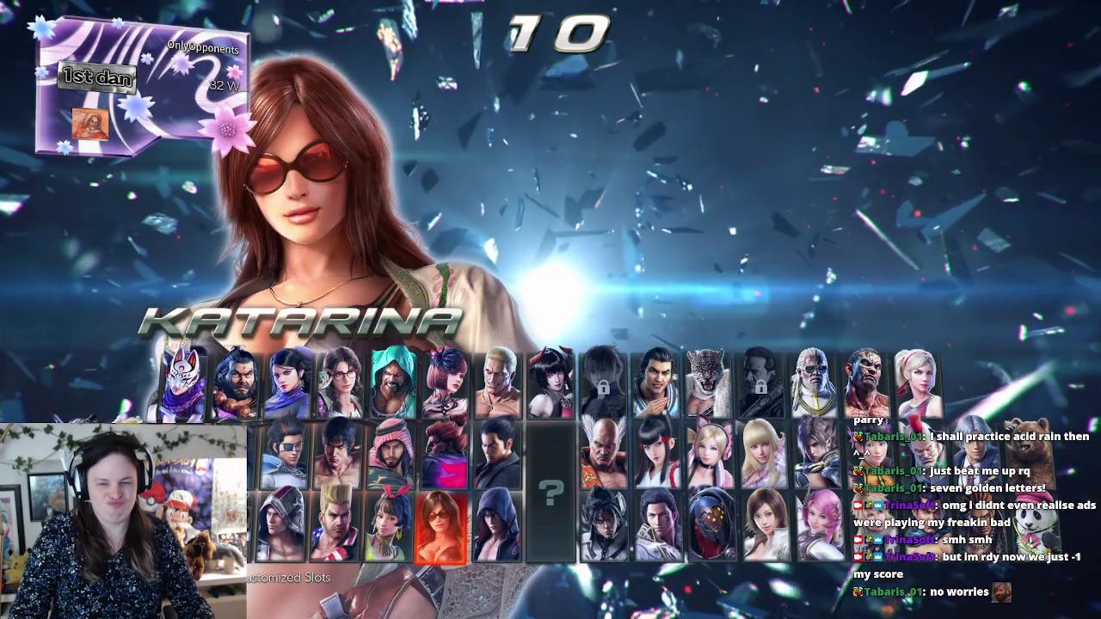
{"action": "key", "text": "Up"}
{"action": "key", "text": "Right"}
{"action": "key", "text": "Right"}
{"action": "key", "text": "Right"}
{"action": "key", "text": "Down"}
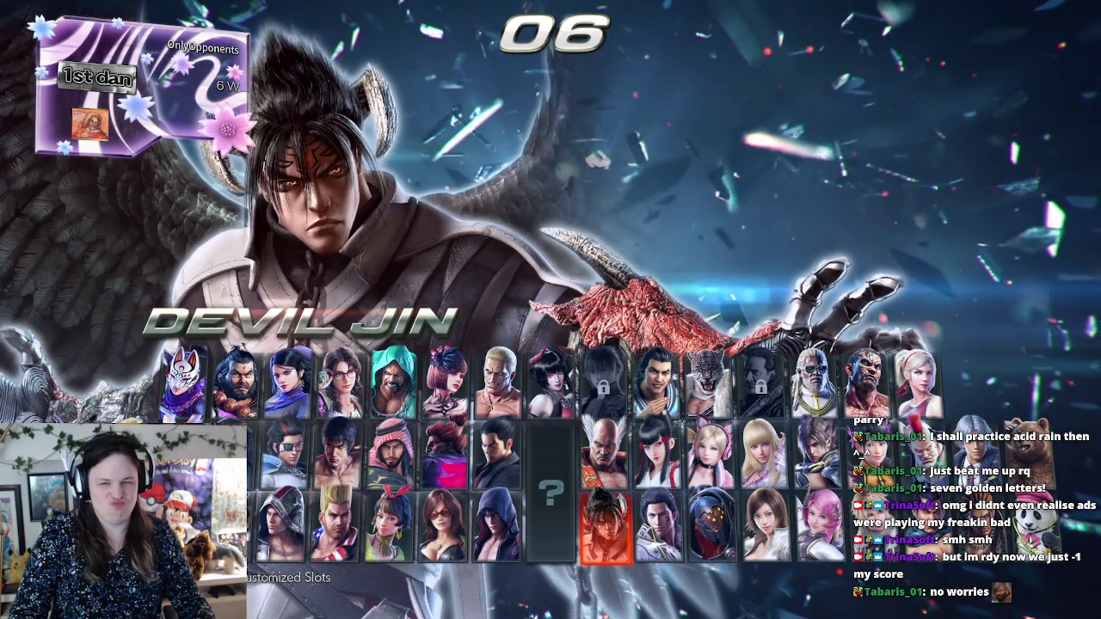
{"action": "key", "text": "Return"}
{"action": "key", "text": "Return"}
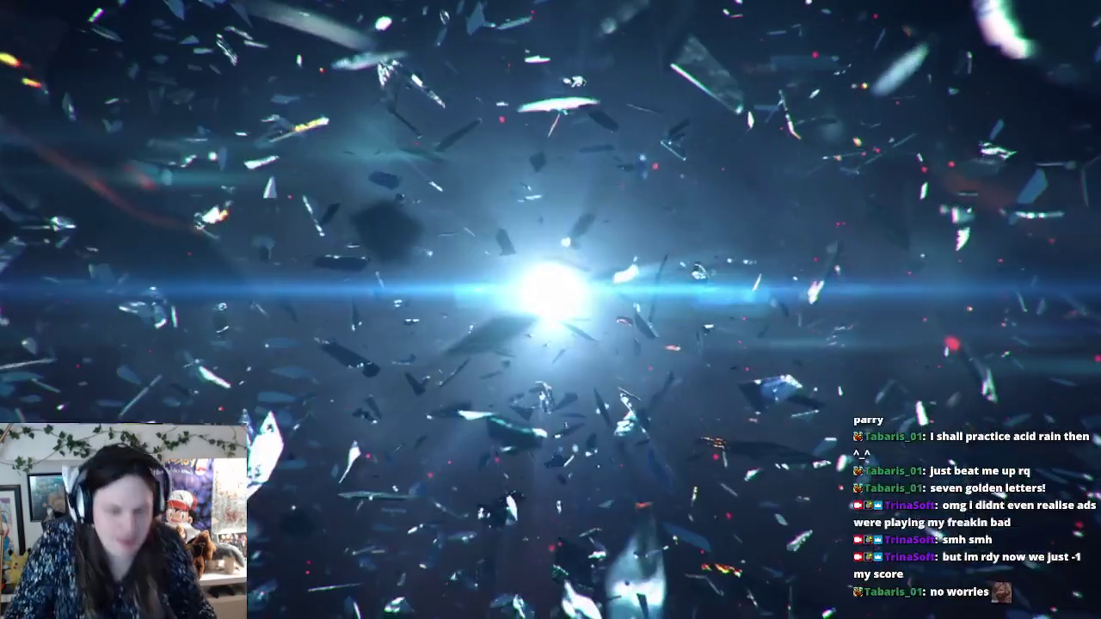
Step: Choose Jungle Outpost 2 as the stage and confirm it
{"action": "key", "text": "Down"}
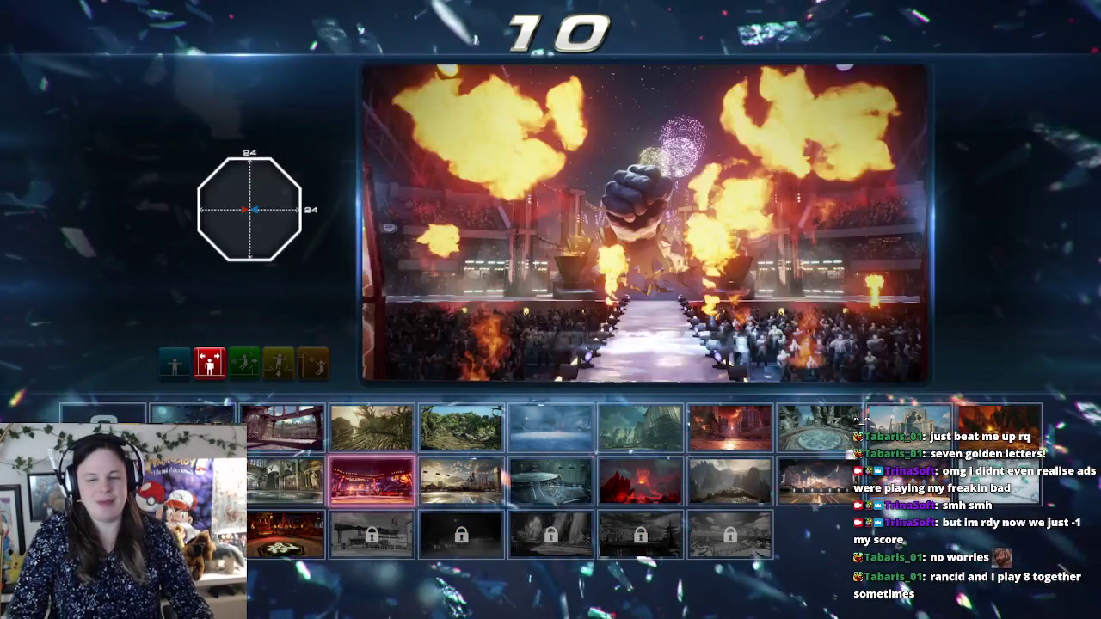
{"action": "key", "text": "Left"}
{"action": "key", "text": "Right"}
{"action": "key", "text": "Up"}
{"action": "key", "text": "Down"}
{"action": "key", "text": "Right"}
{"action": "key", "text": "Up"}
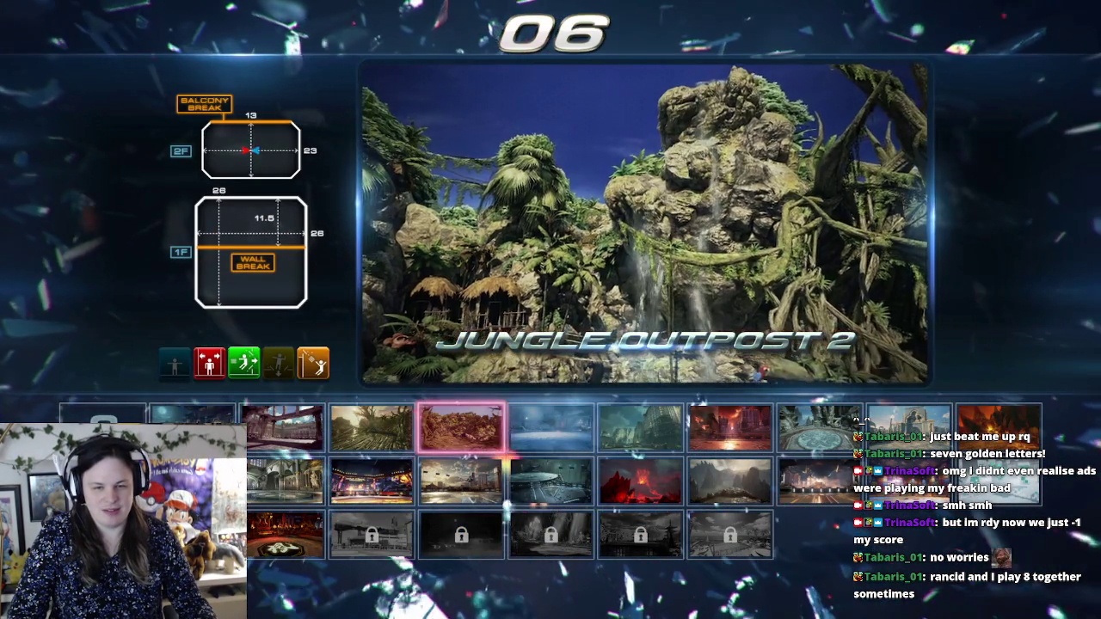
{"action": "key", "text": "Return"}
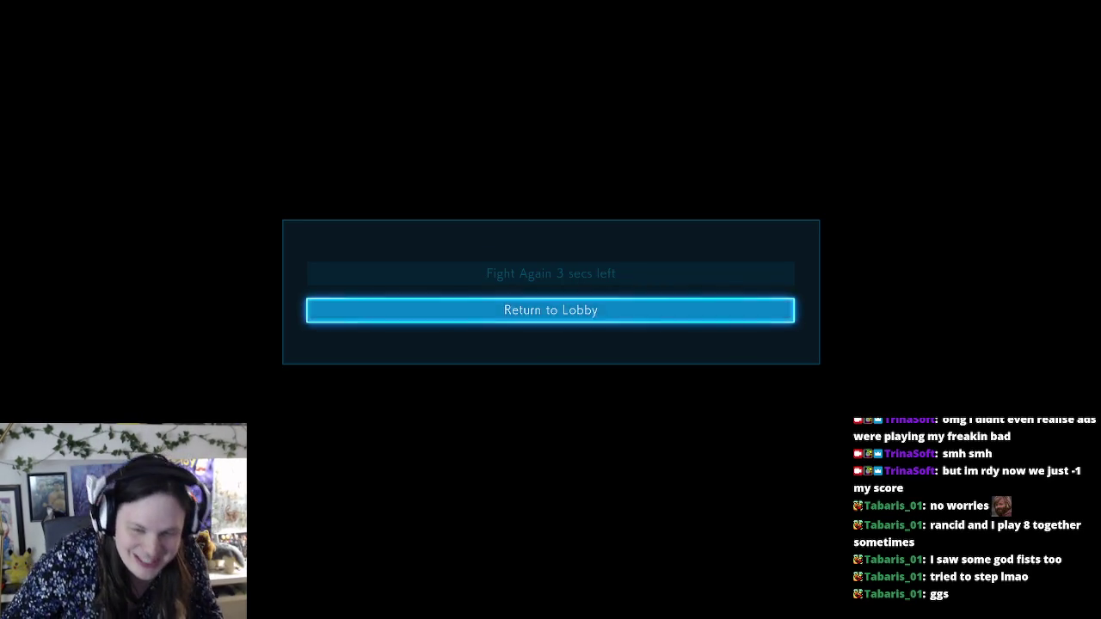
Step: Return to the lobby, dismiss the next-opponent prompt, and acknowledge the host-left notice
{"action": "key", "text": "Return"}
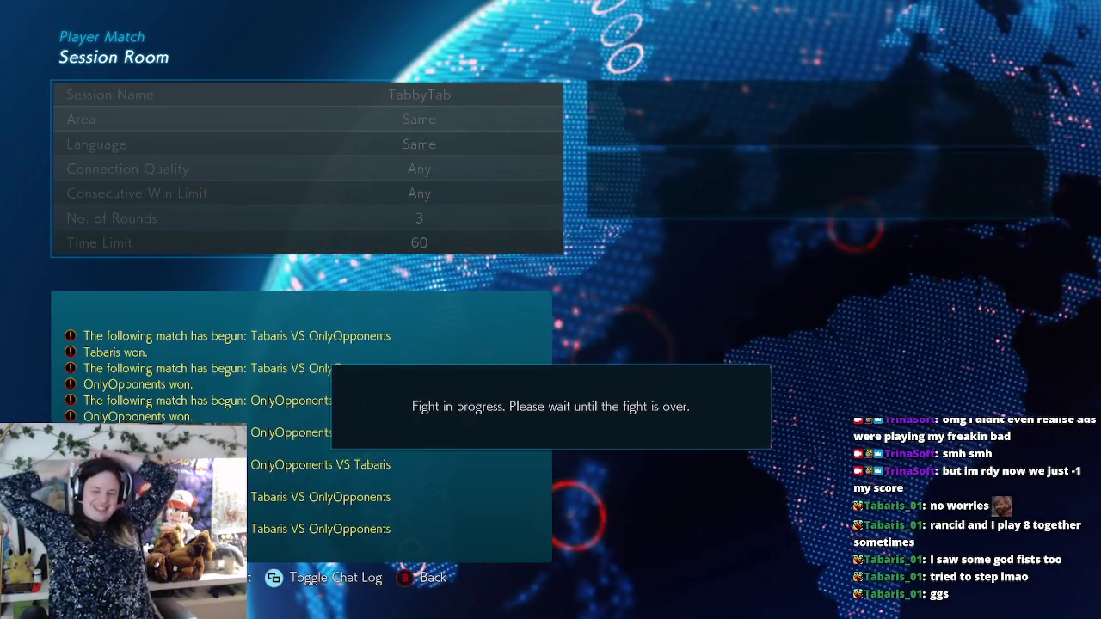
{"action": "key", "text": "Return"}
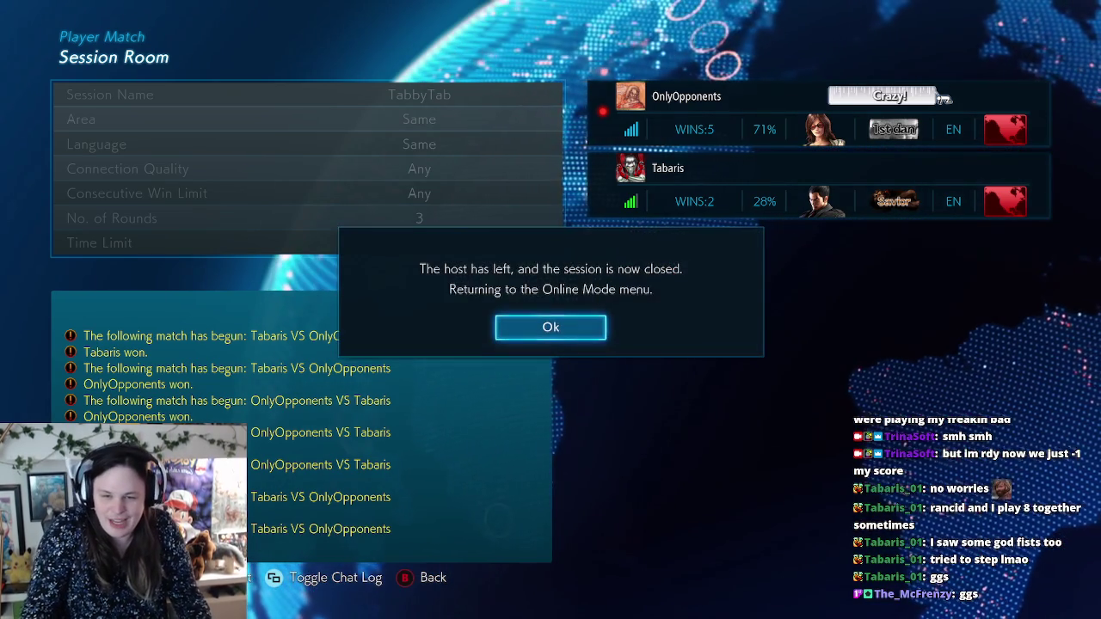
{"action": "key", "text": "Return"}
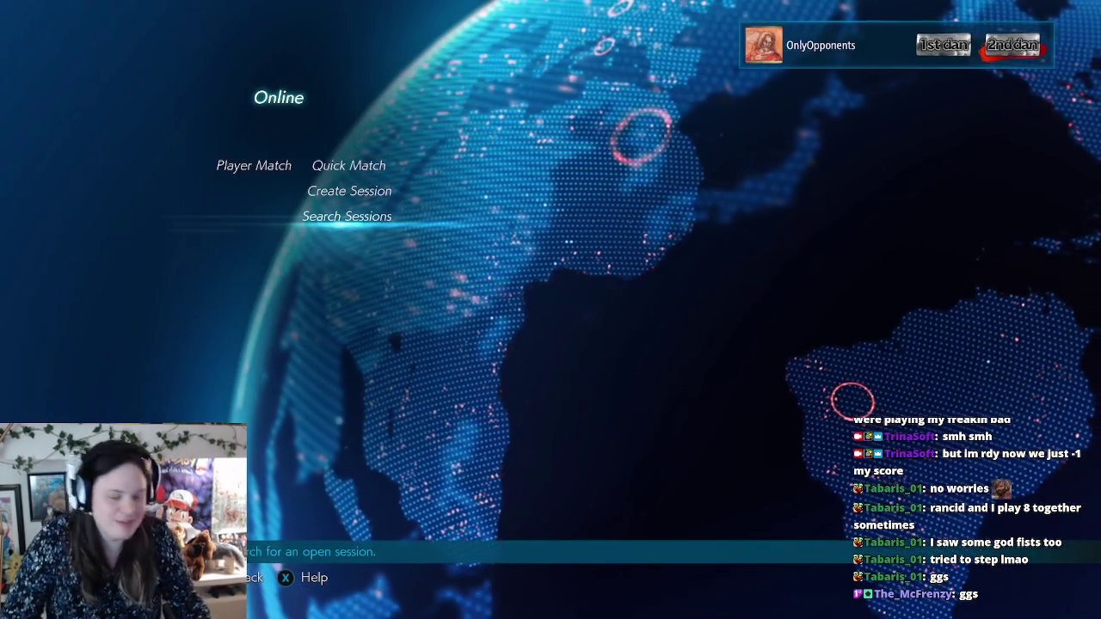
Step: Back out of Player Match and Online to the Main Menu's Customization section
{"action": "key", "text": "Up"}
{"action": "key", "text": "Up"}
{"action": "key", "text": "Escape"}
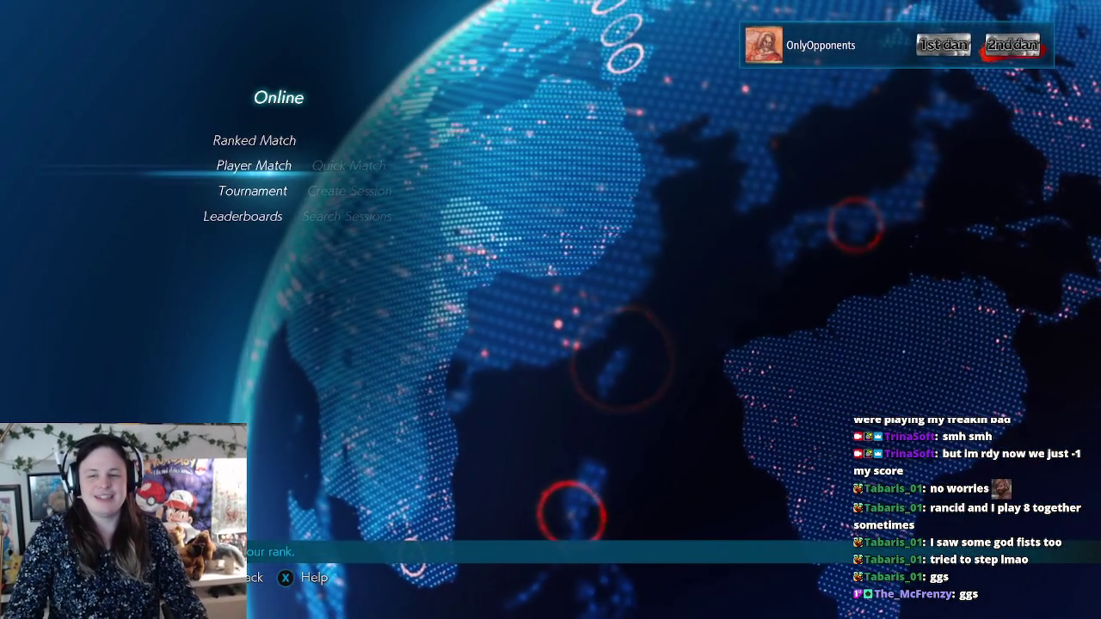
{"action": "key", "text": "Escape"}
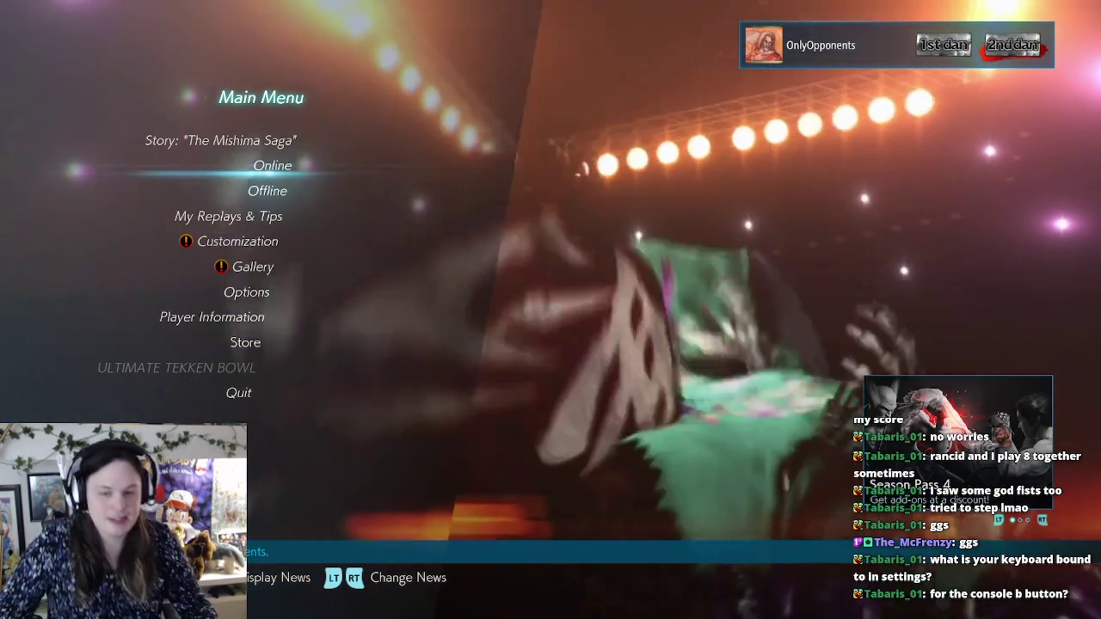
{"action": "key", "text": "Down"}
{"action": "key", "text": "Down"}
{"action": "key", "text": "Down"}
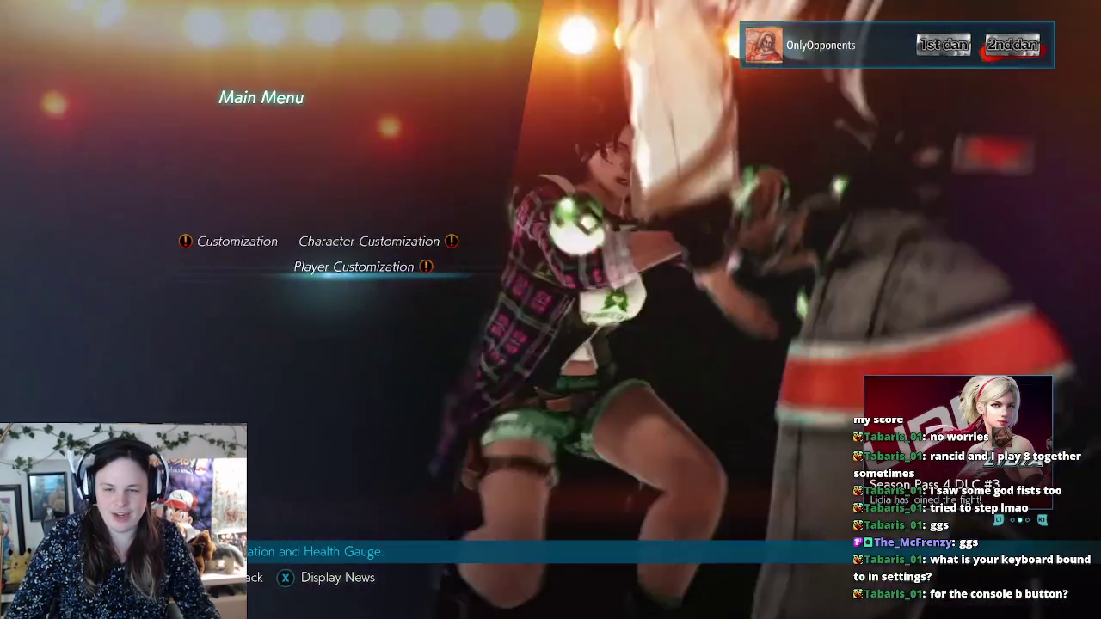
Step: Open Player 1's Controller Setup from the Options categories
{"action": "key", "text": "Down"}
{"action": "key", "text": "Down"}
{"action": "key", "text": "Return"}
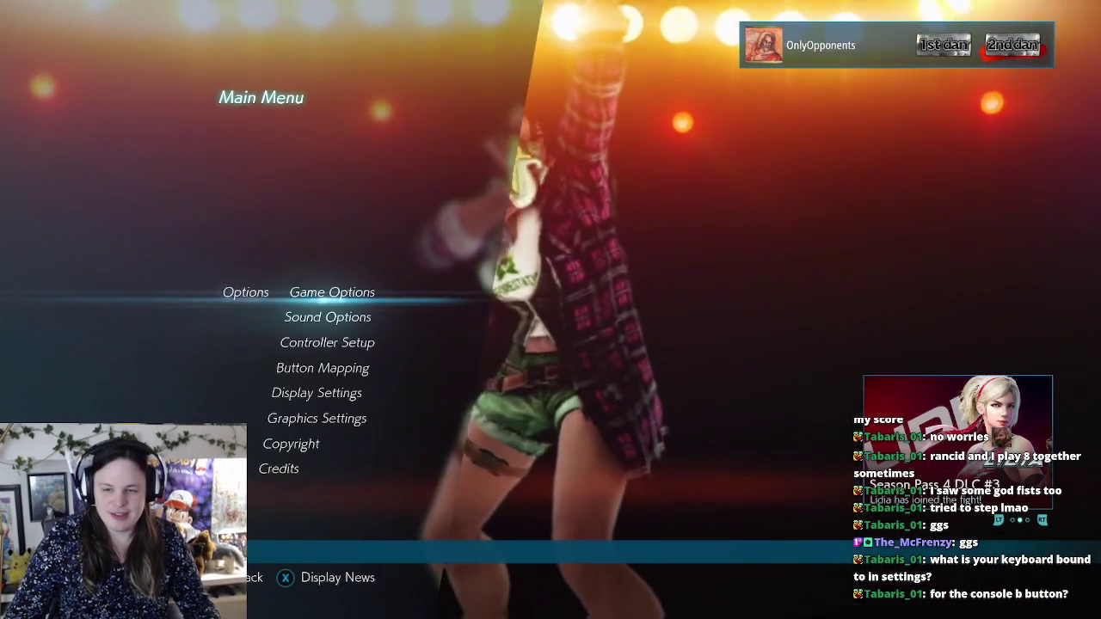
{"action": "key", "text": "Down"}
{"action": "key", "text": "Down"}
{"action": "key", "text": "Return"}
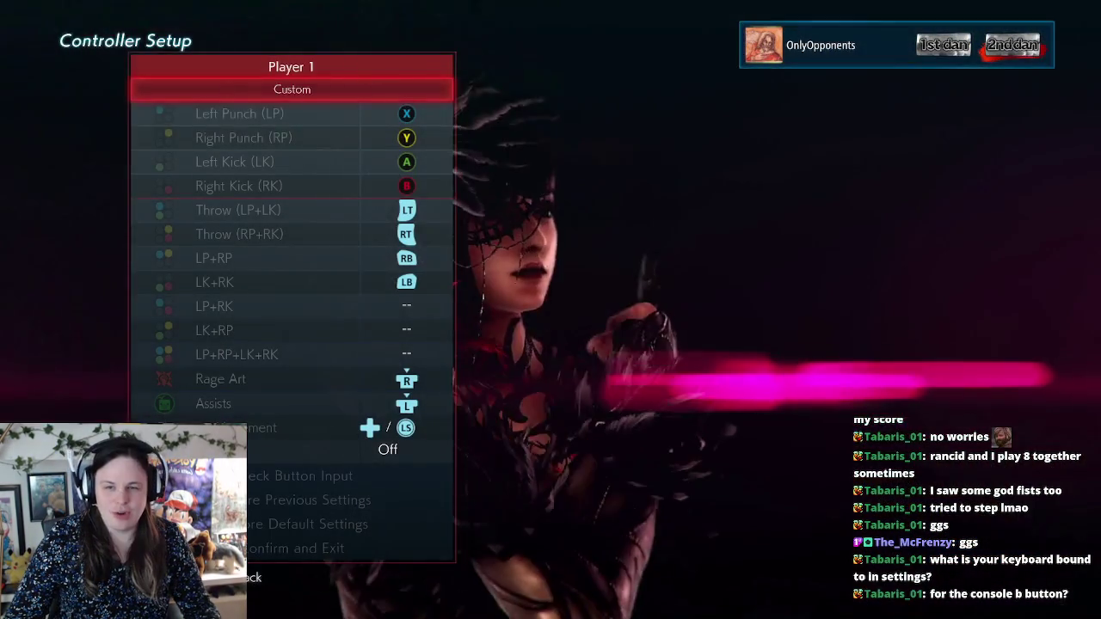
Step: Assign B to LP+RP+LK+RK, restore it to Right Kick, and save the controller setup
{"action": "key", "text": "Down"}
{"action": "key", "text": "Down"}
{"action": "key", "text": "Down"}
{"action": "key", "text": "Down"}
{"action": "key", "text": "Down"}
{"action": "key", "text": "Up"}
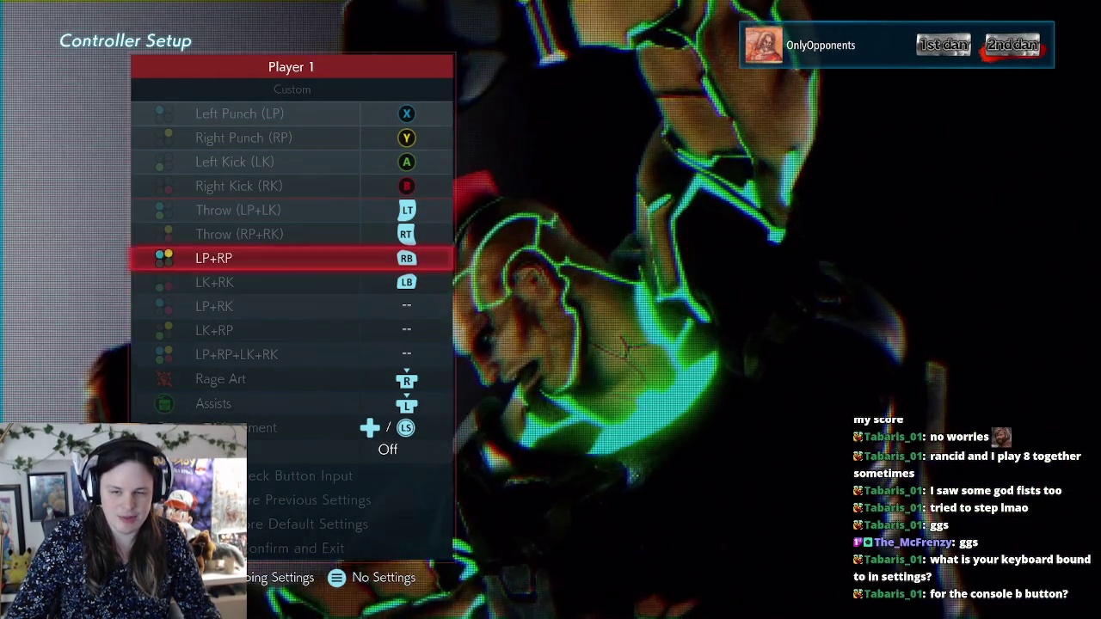
{"action": "key", "text": "Down"}
{"action": "key", "text": "Down"}
{"action": "key", "text": "Down"}
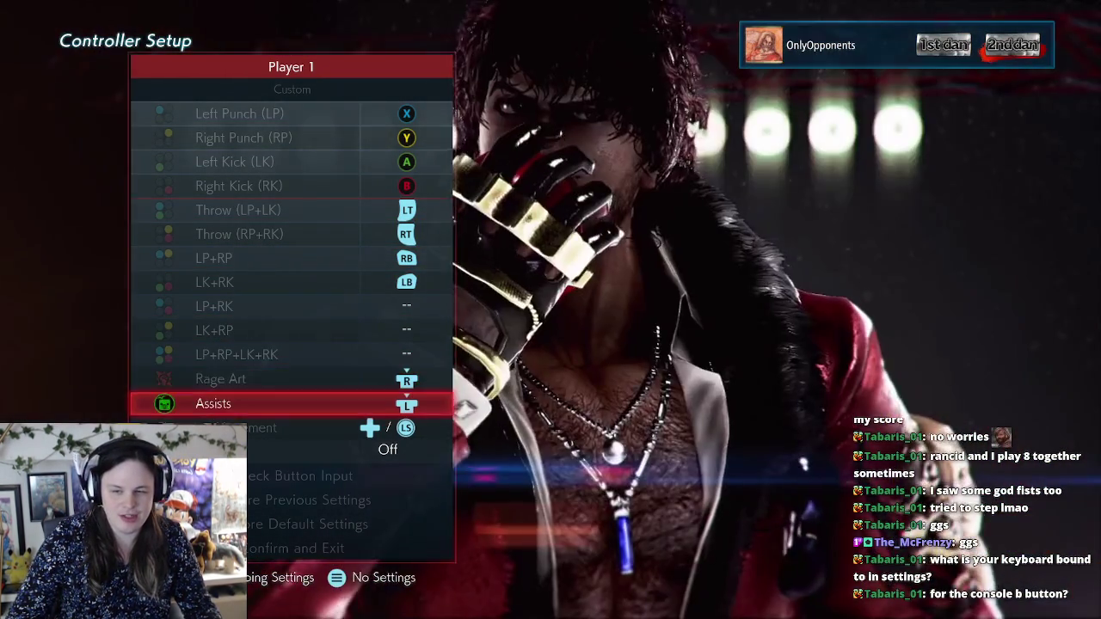
{"action": "key", "text": "Up"}
{"action": "key", "text": "Up"}
{"action": "key", "text": "Down"}
{"action": "key", "text": "Up"}
{"action": "key", "text": "b"}
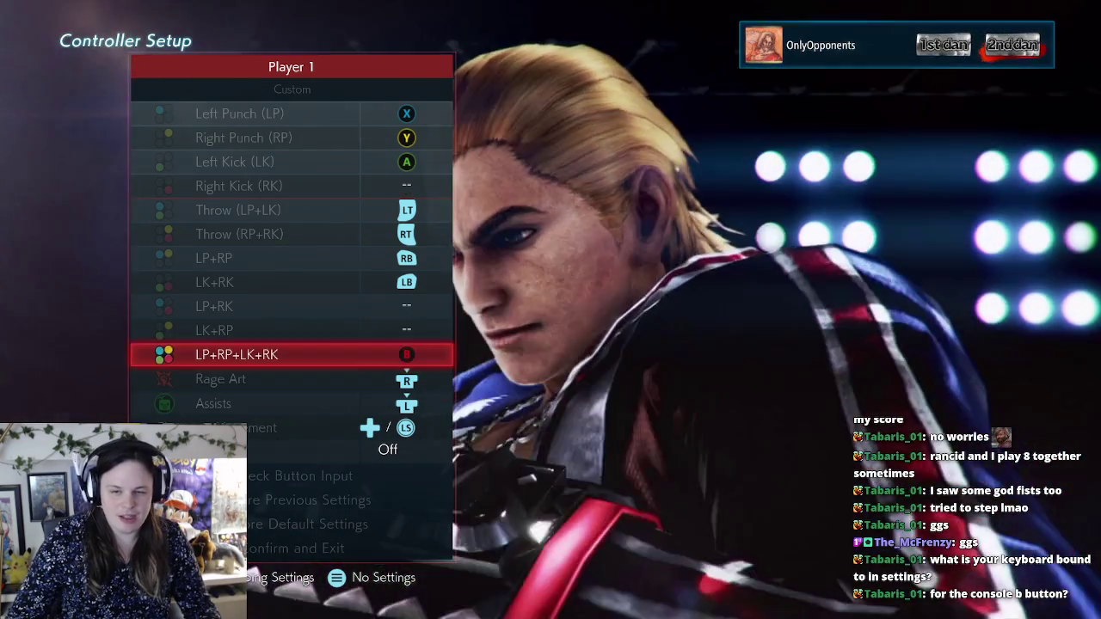
{"action": "key", "text": "Up"}
{"action": "key", "text": "b"}
{"action": "key", "text": "Down"}
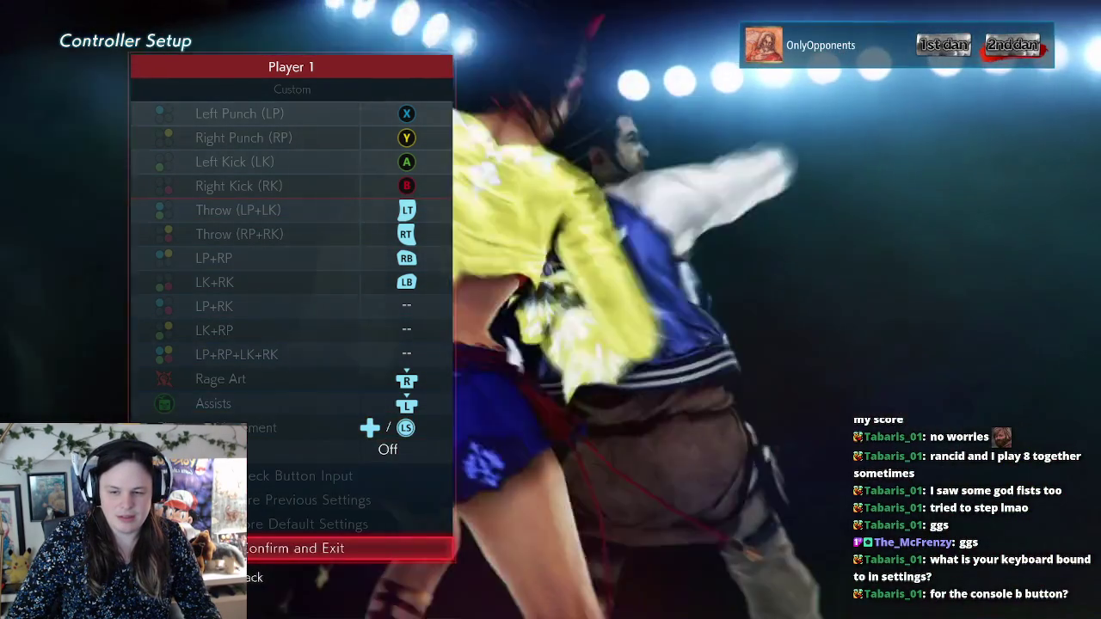
{"action": "key", "text": "Return"}
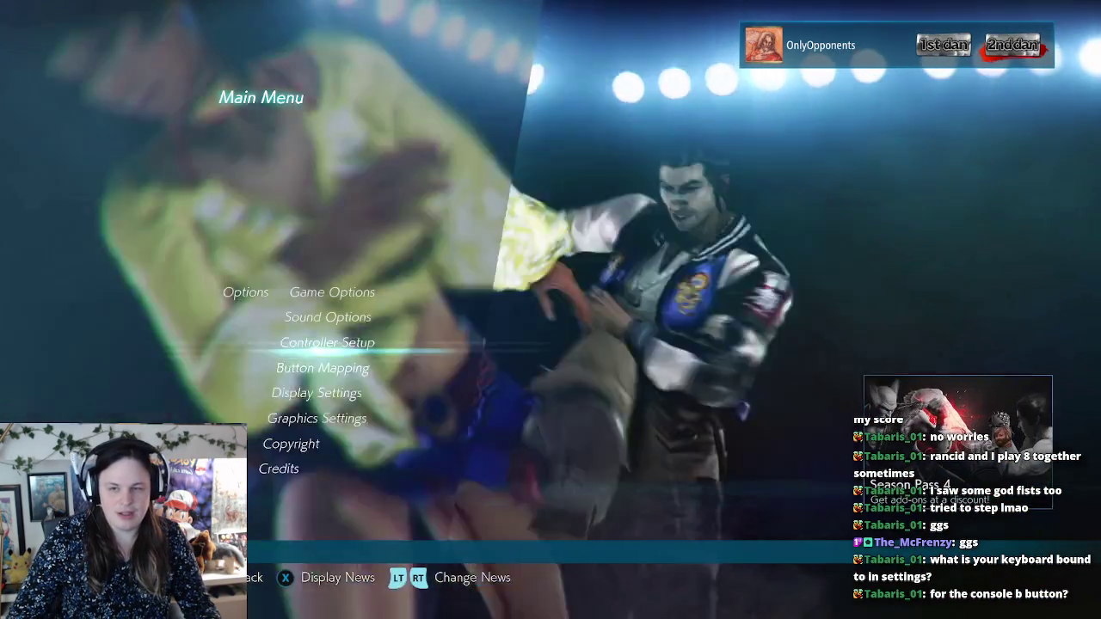
{"action": "key", "text": "Return"}
Step: Open Keyboard Controller 1's mapping and review face-button keys A=O, B=P, Y=I
{"action": "key", "text": "Down"}
{"action": "key", "text": "Return"}
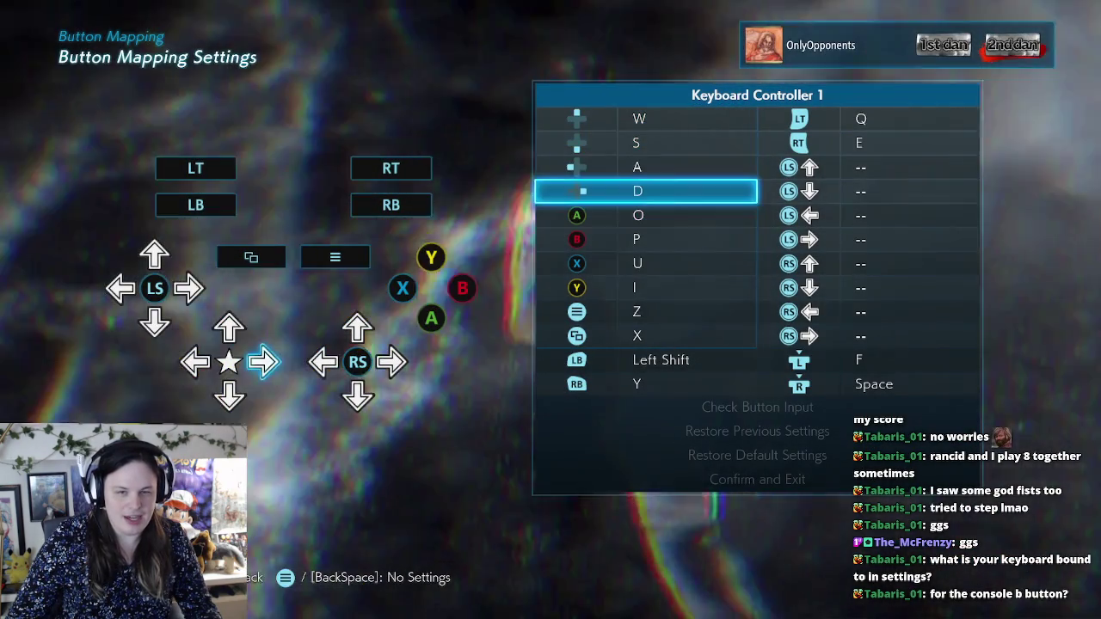
{"action": "key", "text": "Down"}
{"action": "key", "text": "Down"}
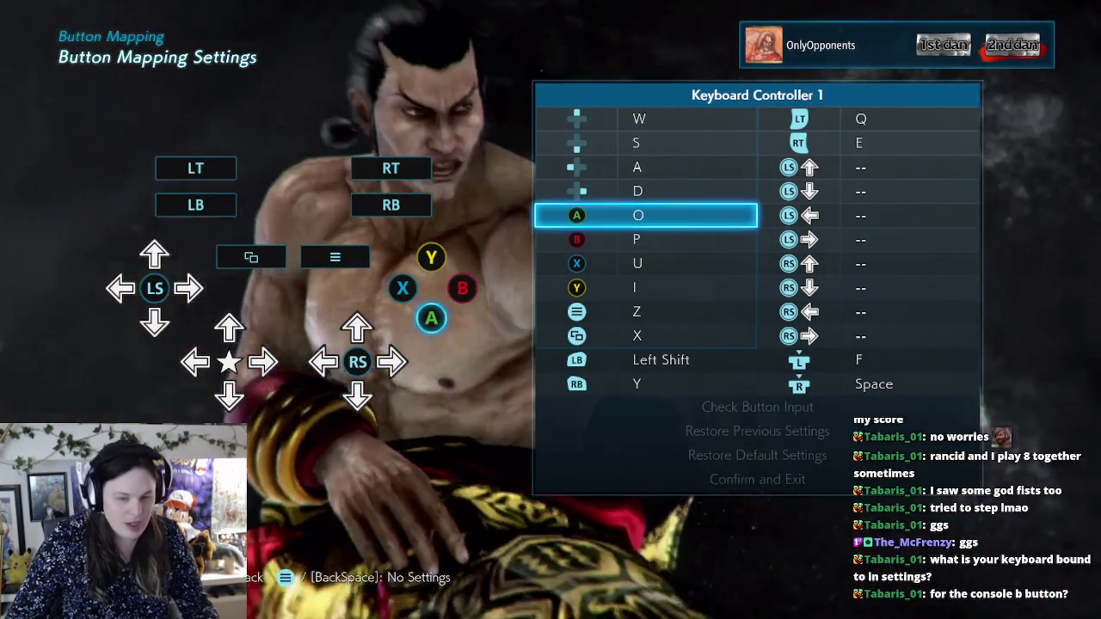
{"action": "key", "text": "Down"}
{"action": "key", "text": "Down"}
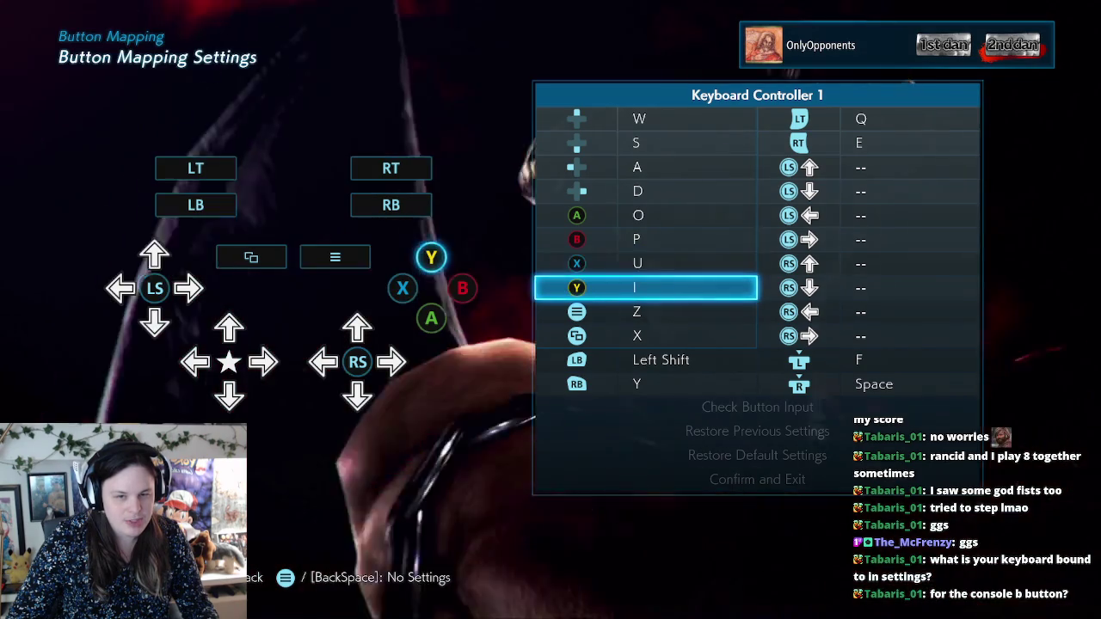
{"action": "key", "text": "Up"}
{"action": "key", "text": "Up"}
{"action": "key", "text": "Up"}
{"action": "key", "text": "Down"}
{"action": "key", "text": "Up"}
{"action": "key", "text": "Down"}
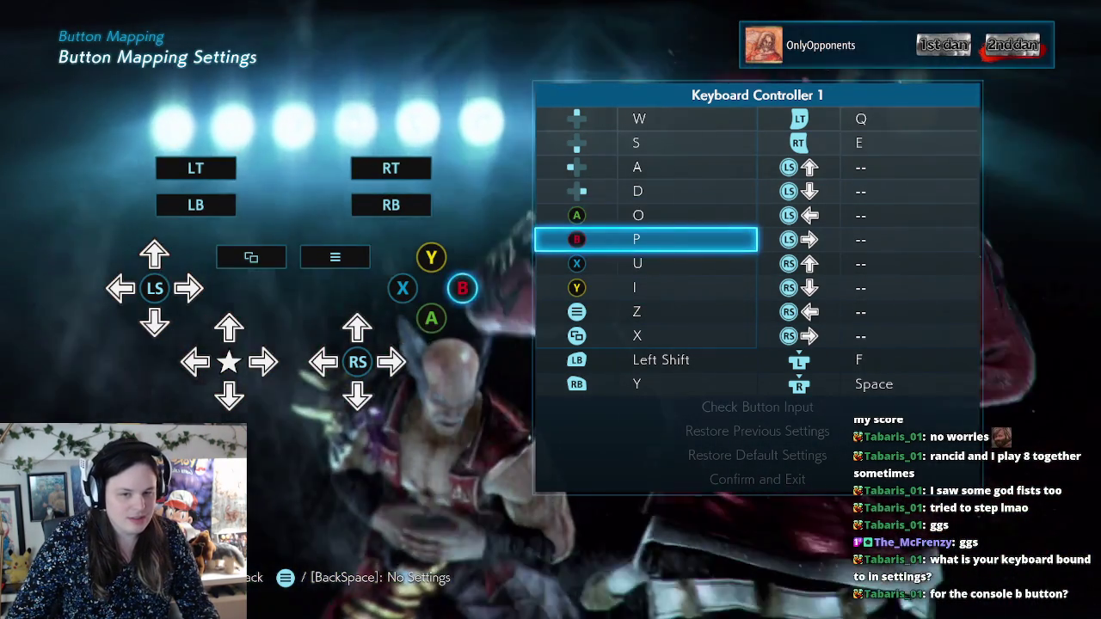
{"action": "key", "text": "Down"}
{"action": "key", "text": "Down"}
{"action": "key", "text": "Down"}
{"action": "key", "text": "Down"}
{"action": "key", "text": "Up"}
Step: Check the trigger bindings (LT=Q, RT=E) and rebind the RT trigger to 7
{"action": "key", "text": "Right"}
{"action": "key", "text": "Up"}
{"action": "key", "text": "Up"}
{"action": "key", "text": "Up"}
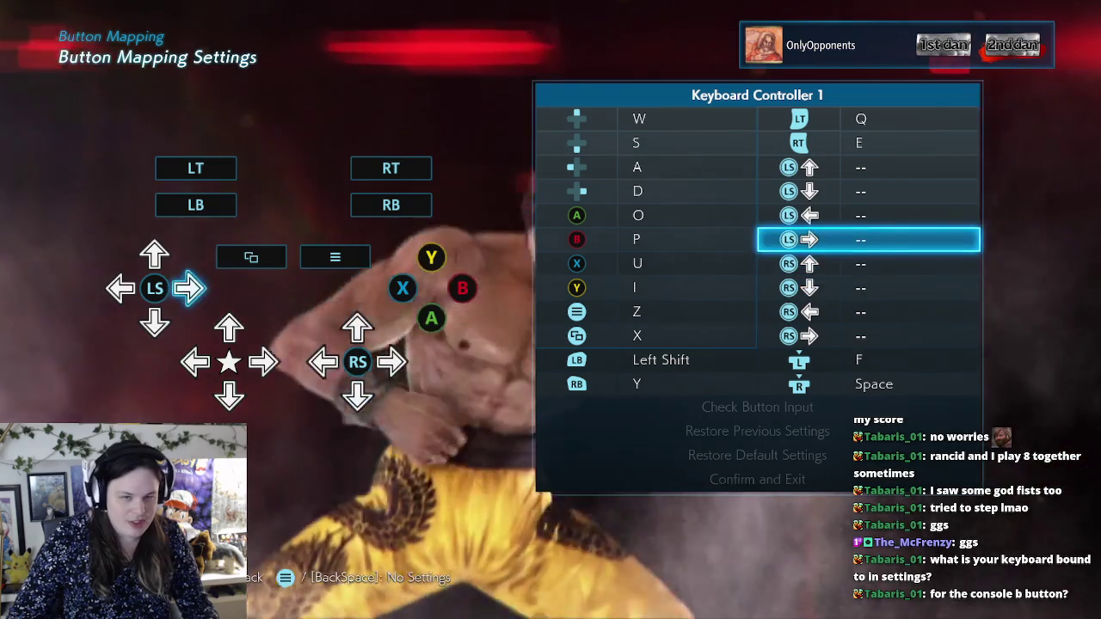
{"action": "key", "text": "Up"}
{"action": "key", "text": "Up"}
{"action": "key", "text": "Up"}
{"action": "key", "text": "Down"}
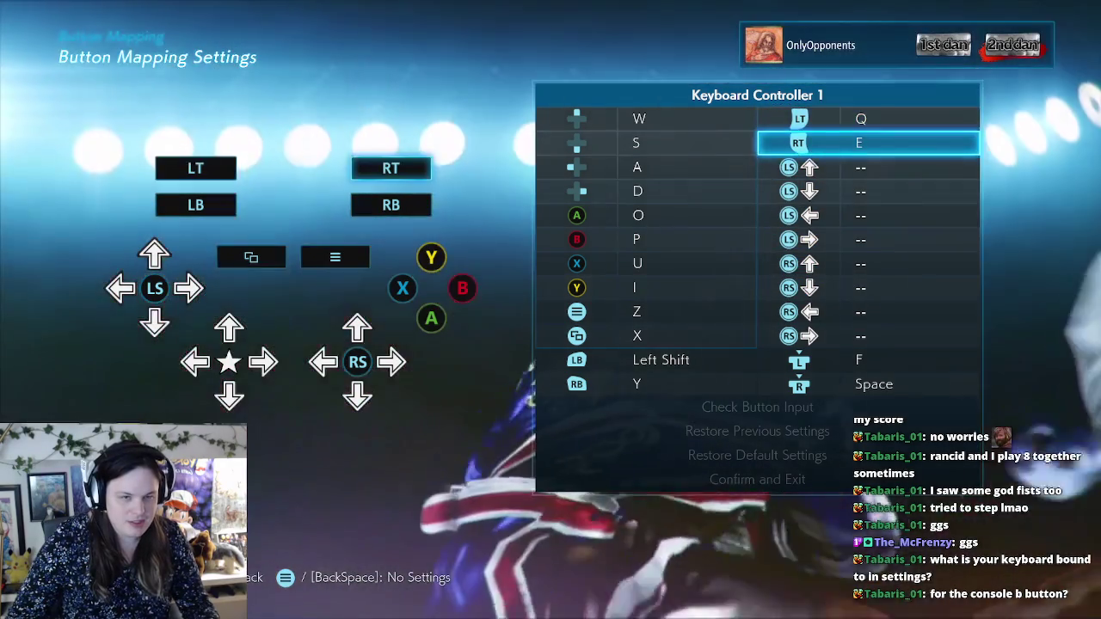
{"action": "key", "text": "Up"}
{"action": "key", "text": "Down"}
{"action": "key", "text": "Up"}
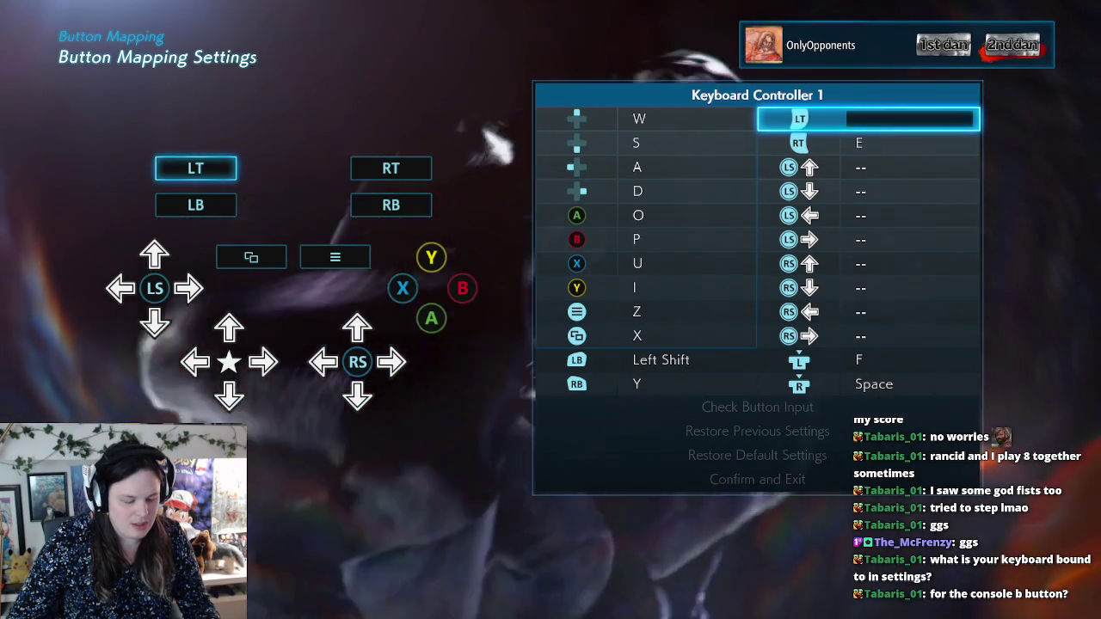
{"action": "key", "text": "Down"}
{"action": "key", "text": "Return"}
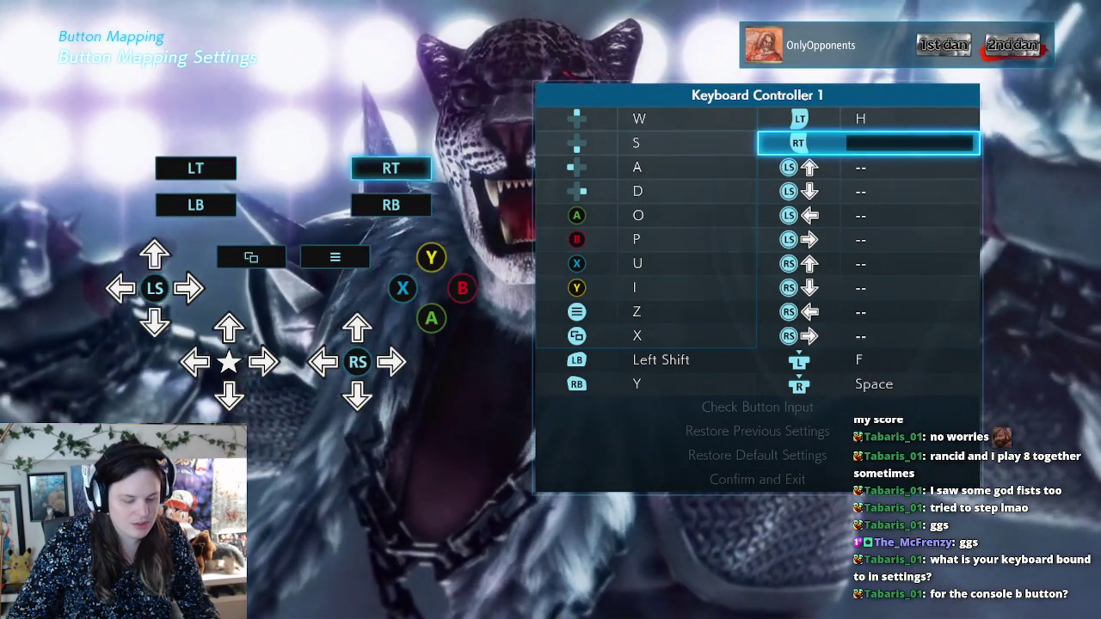
{"action": "key", "text": "7"}
{"action": "key", "text": "Down"}
Step: Review the LB (Left Shift), RB (Y), View, stick-press and d-pad bindings, then reach Confirm and Exit
{"action": "key", "text": "Down"}
{"action": "key", "text": "Left"}
{"action": "key", "text": "Down"}
{"action": "key", "text": "Down"}
{"action": "key", "text": "Down"}
{"action": "key", "text": "Down"}
{"action": "key", "text": "Down"}
{"action": "key", "text": "Down"}
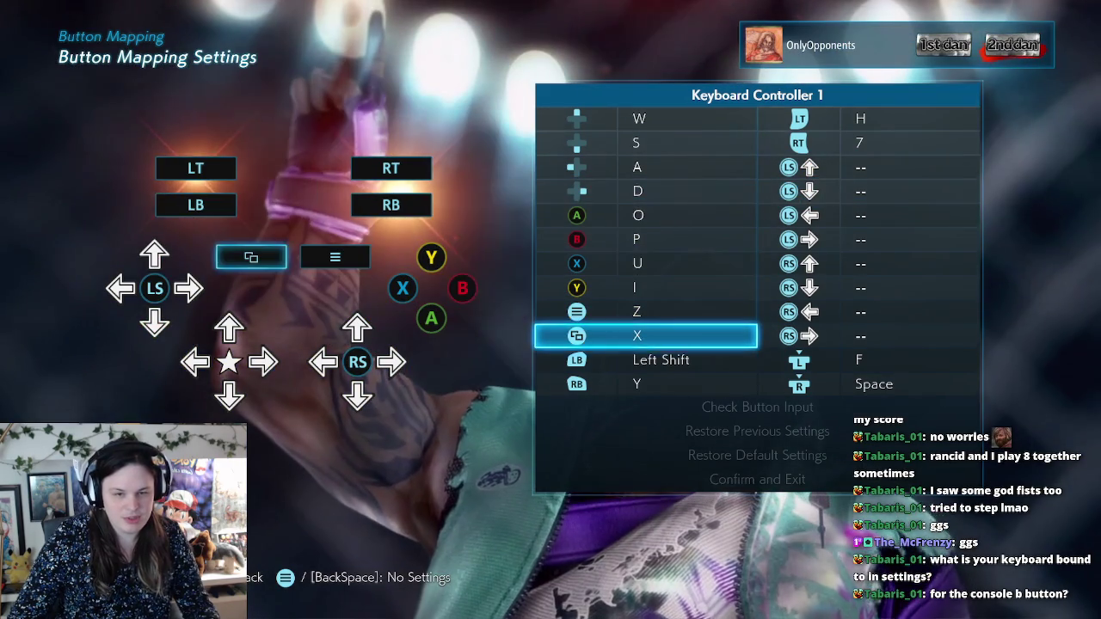
{"action": "key", "text": "Down"}
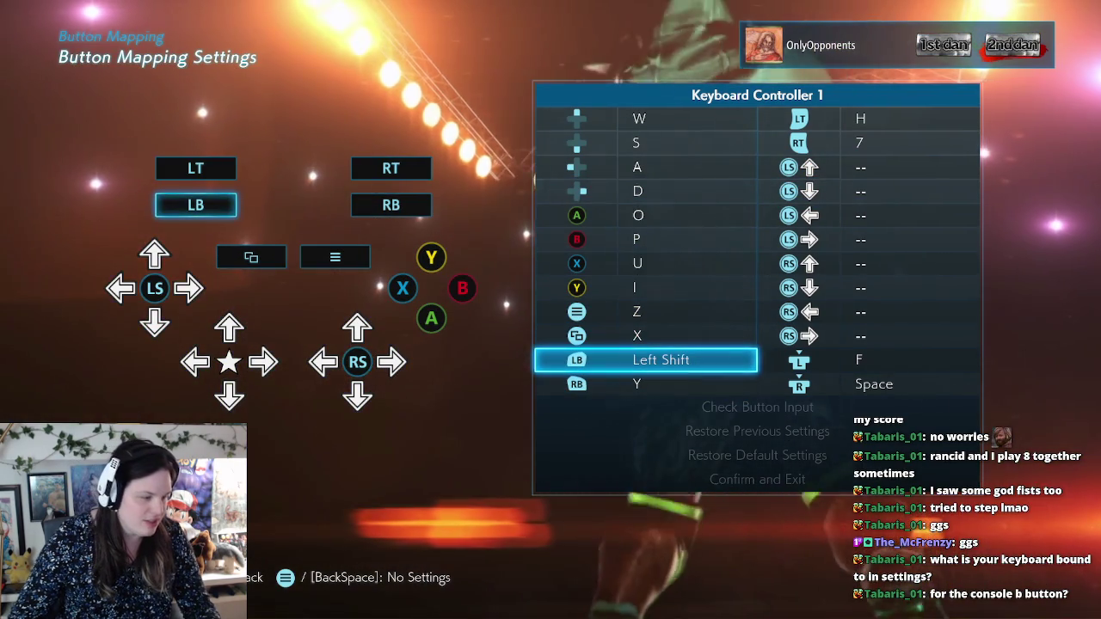
{"action": "key", "text": "Down"}
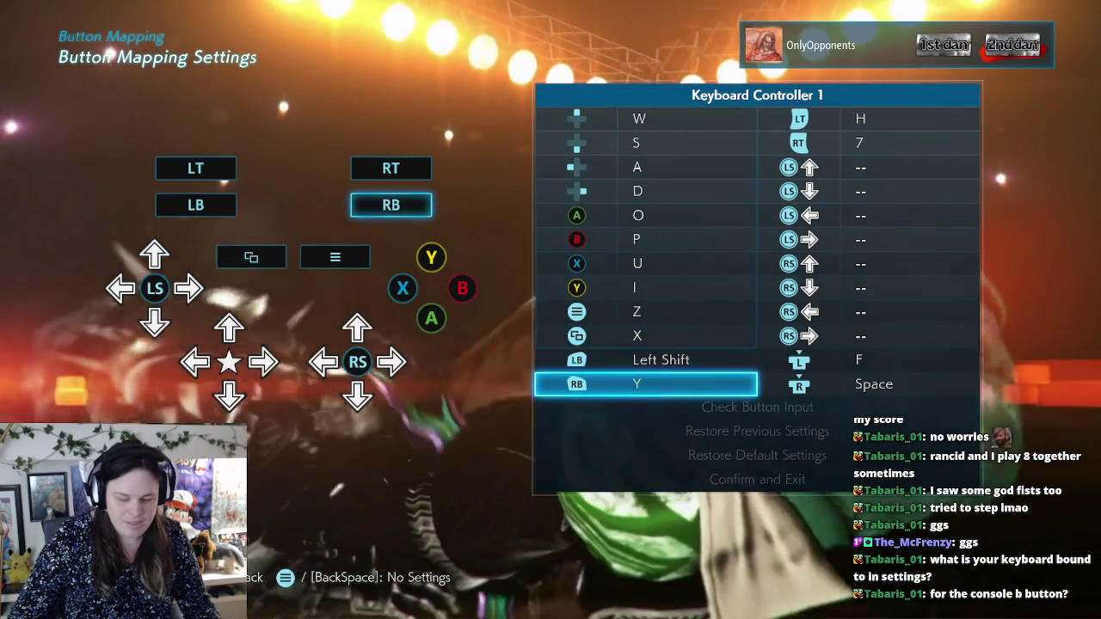
{"action": "key", "text": "Up"}
{"action": "key", "text": "Up"}
{"action": "key", "text": "Down"}
{"action": "key", "text": "Up"}
{"action": "key", "text": "Down"}
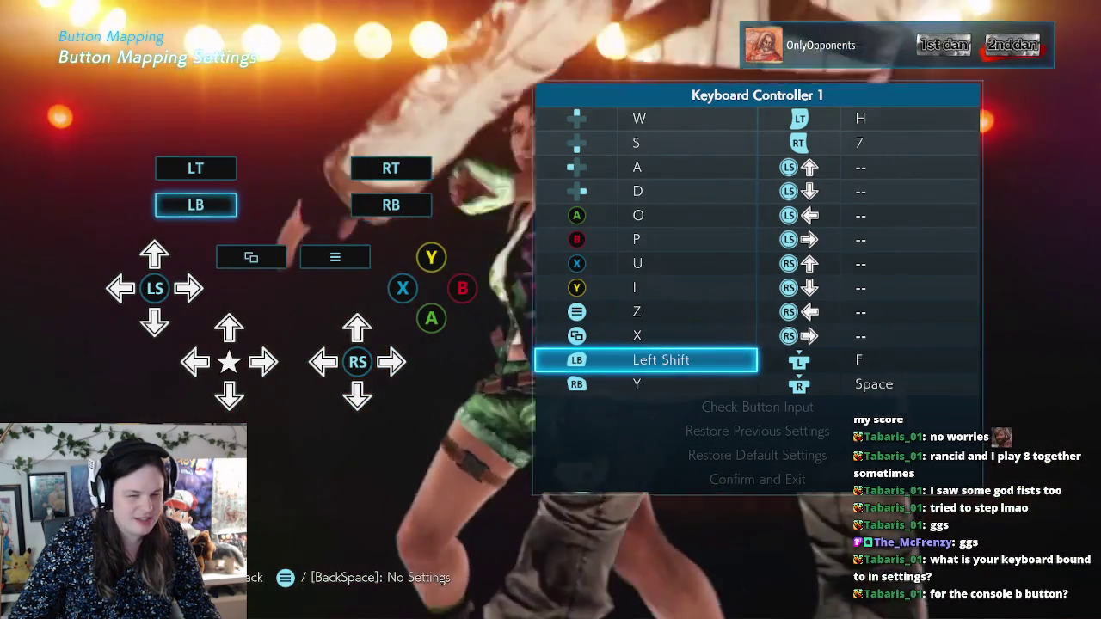
{"action": "key", "text": "Down"}
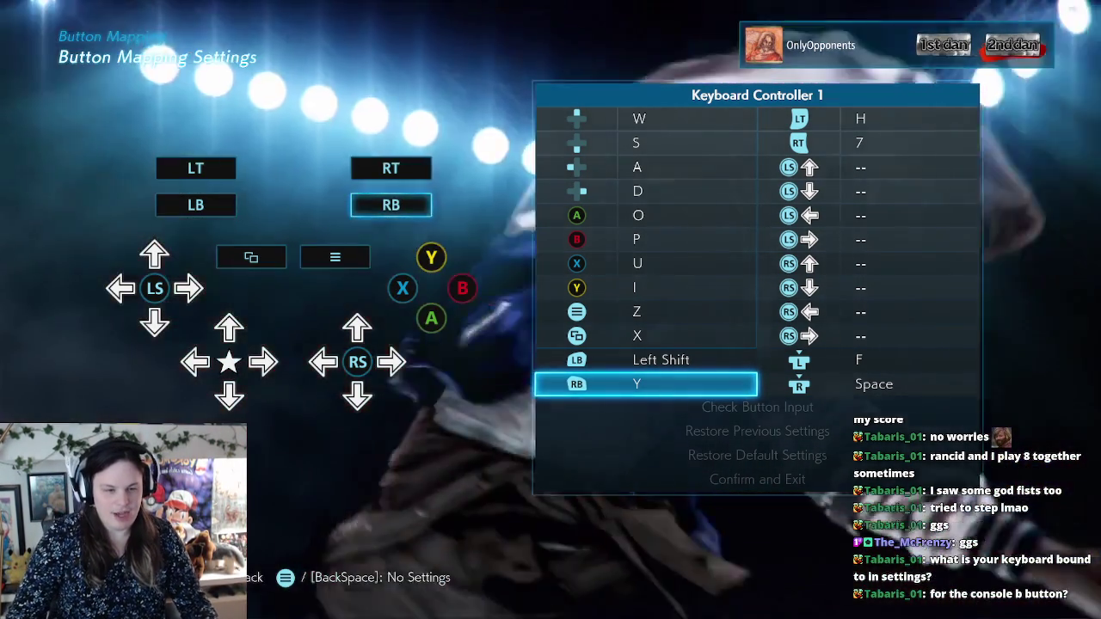
{"action": "left_click", "coordinate": [868, 360]}
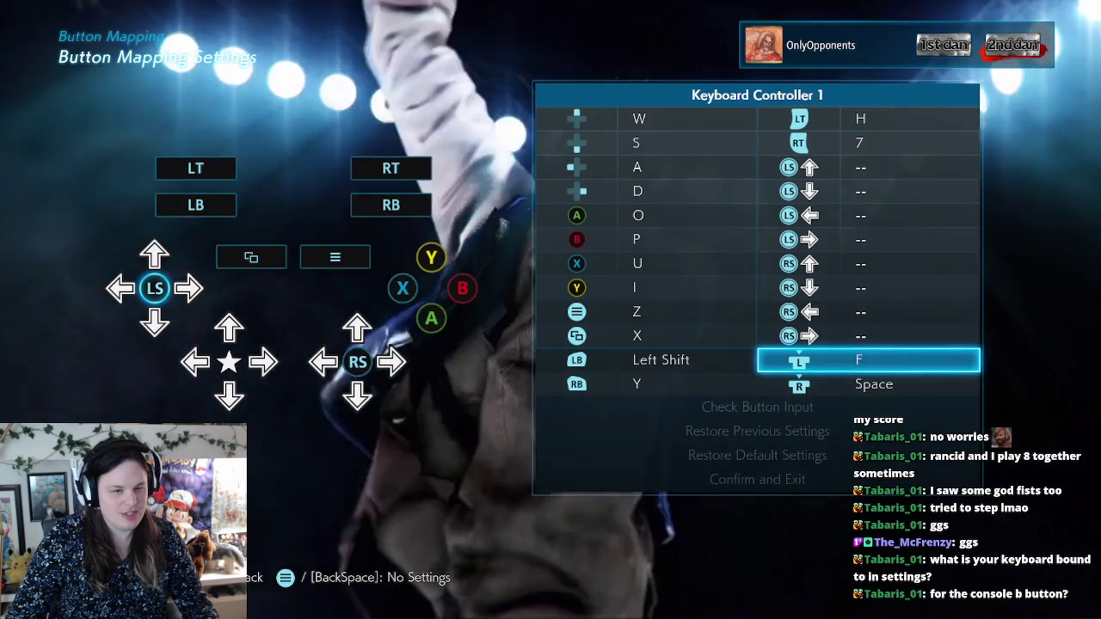
{"action": "key", "text": "Up"}
{"action": "key", "text": "Up"}
{"action": "key", "text": "Up"}
{"action": "key", "text": "Up"}
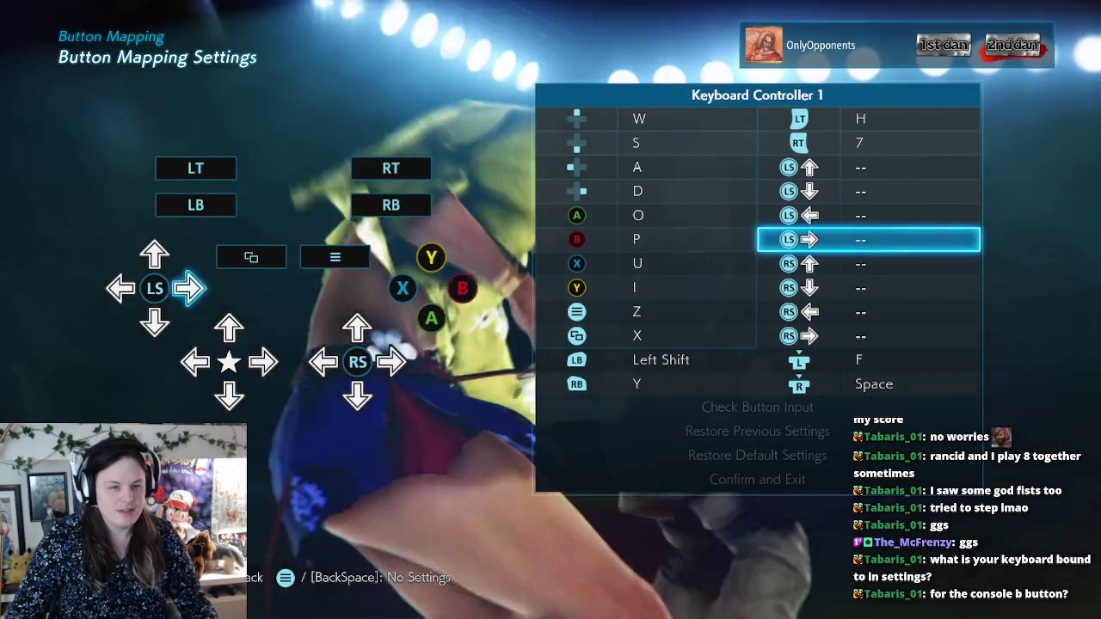
{"action": "key", "text": "Left"}
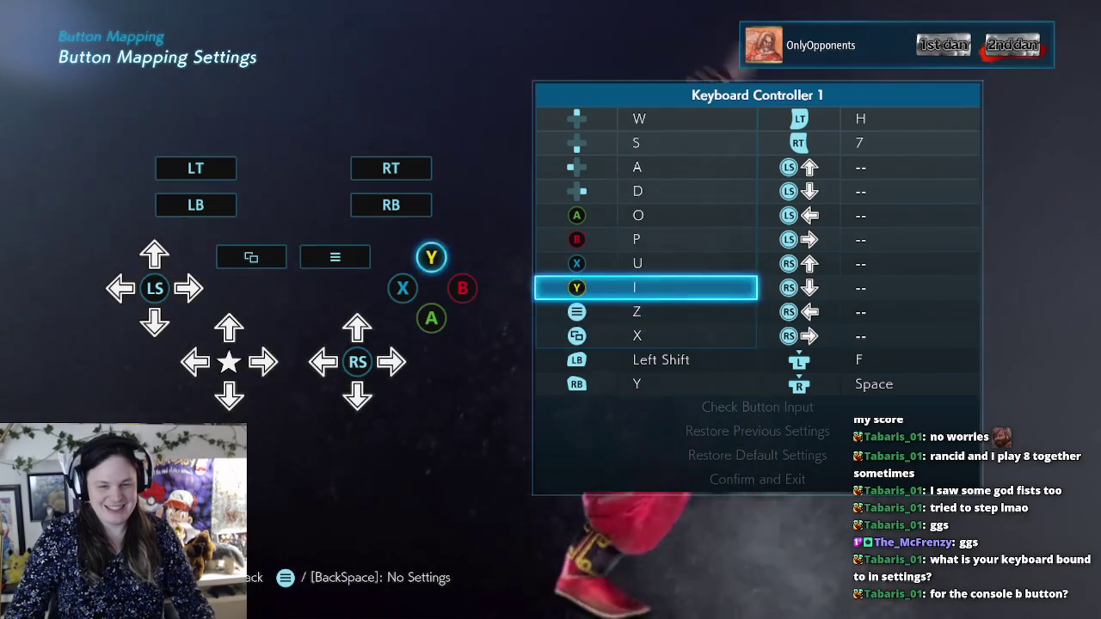
{"action": "key", "text": "Down"}
{"action": "key", "text": "Down"}
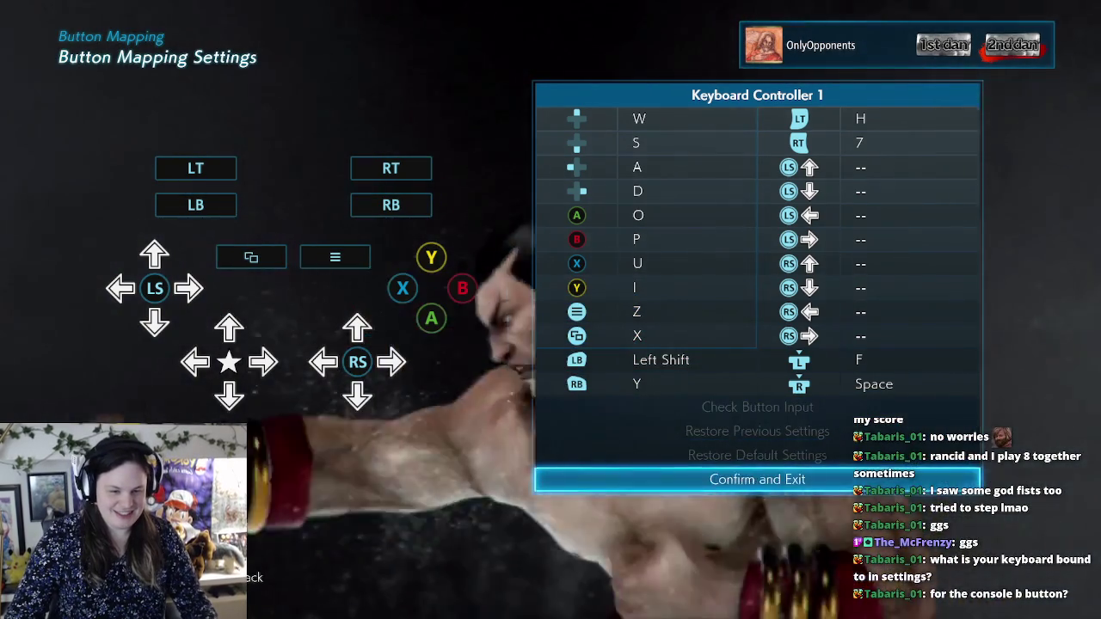
Step: Save the keyboard mapping, back out to the Main Menu, and move to Quit
{"action": "key", "text": "Left"}
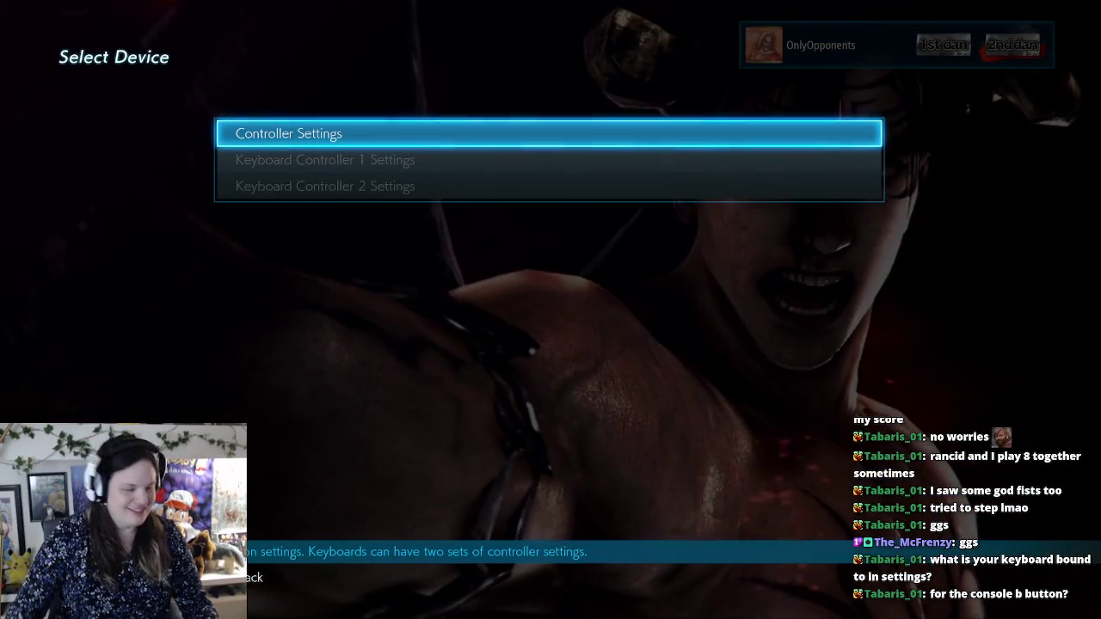
{"action": "key", "text": "Escape"}
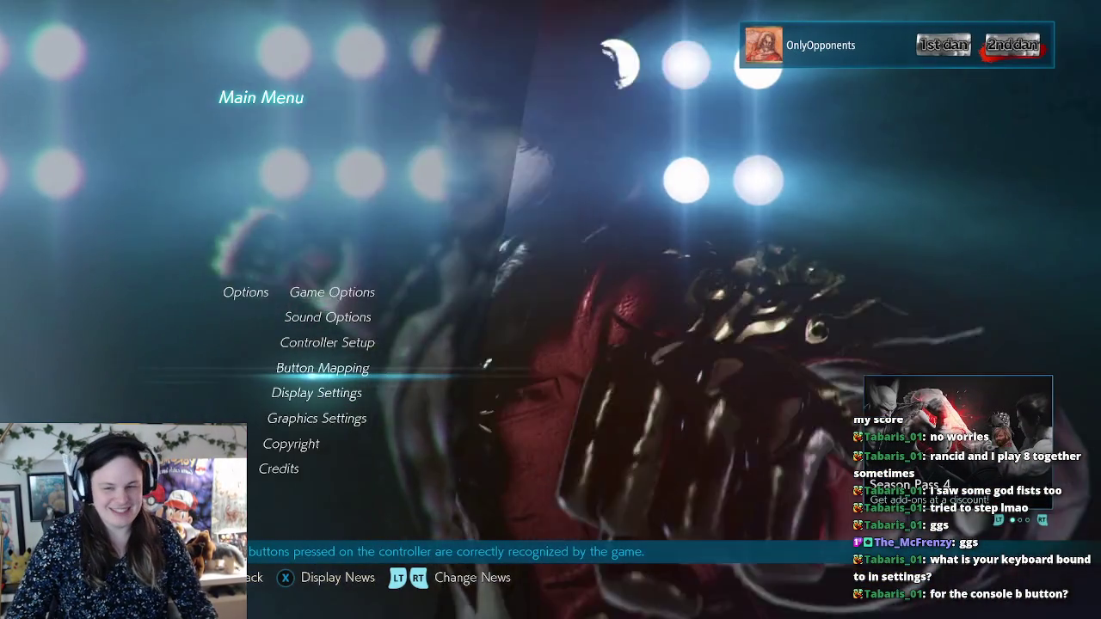
{"action": "key", "text": "Down"}
{"action": "key", "text": "Down"}
{"action": "key", "text": "Escape"}
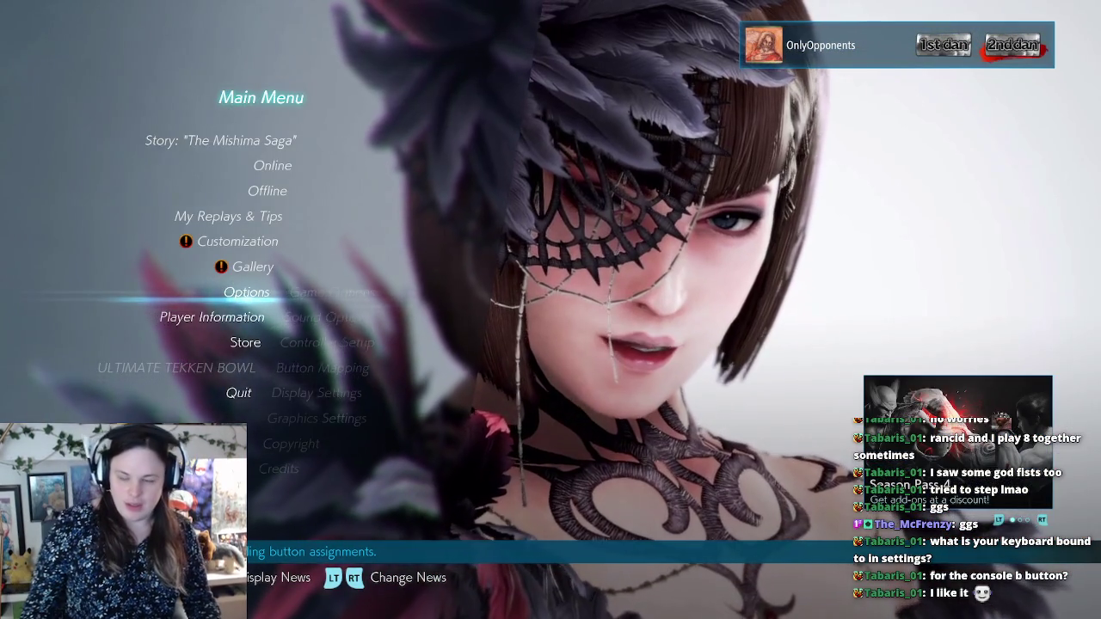
{"action": "key", "text": "Down"}
{"action": "key", "text": "Down"}
{"action": "key", "text": "Down"}
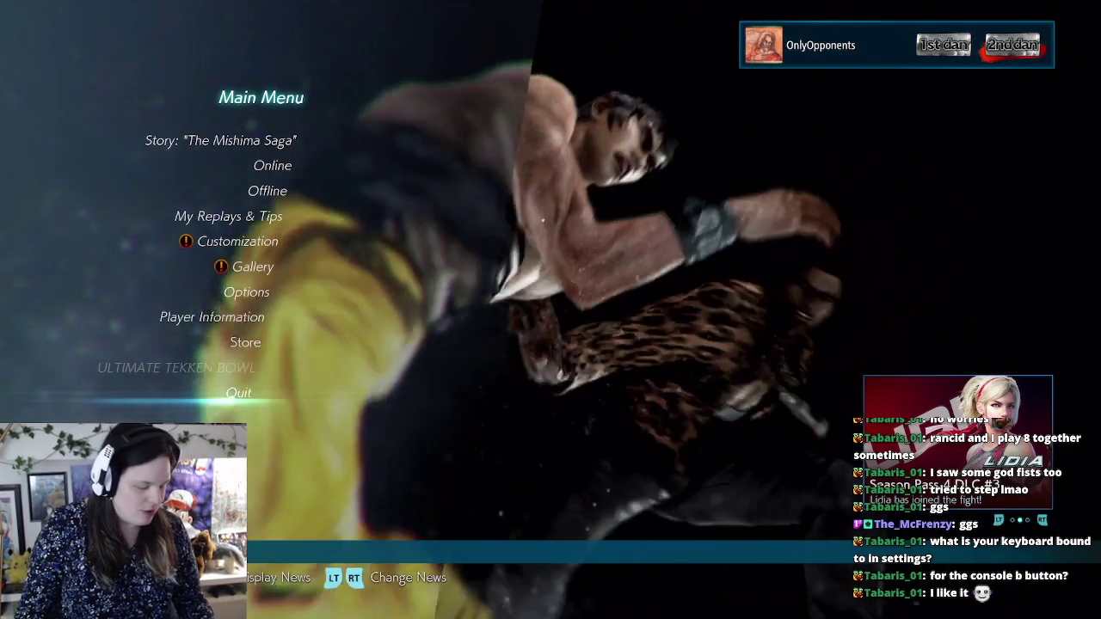
Step: Quit Tekken 7 from the Main Menu, returning to the Windows desktop
{"action": "key", "text": "Return"}
{"action": "key", "text": "Return"}
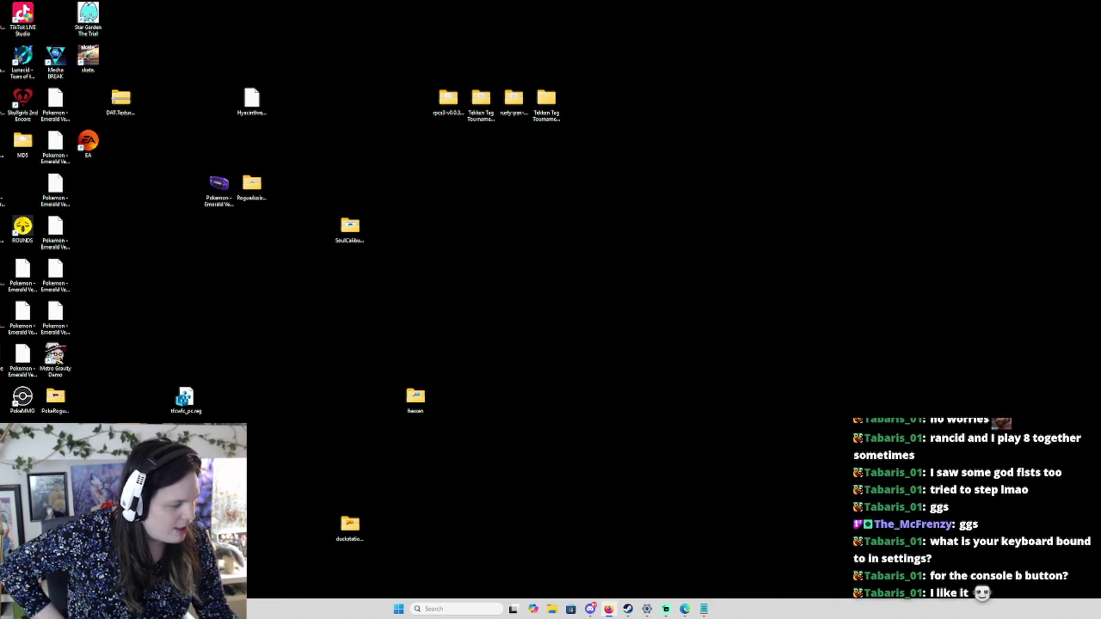
{"action": "left_click", "coordinate": [590, 609]}
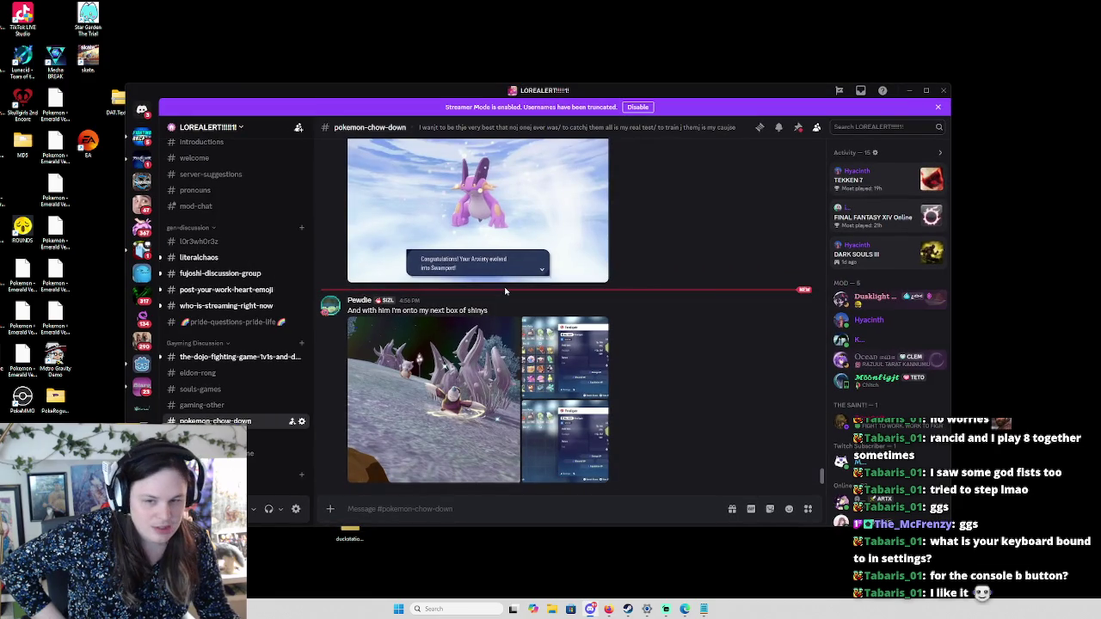
{"action": "left_click", "coordinate": [590, 609]}
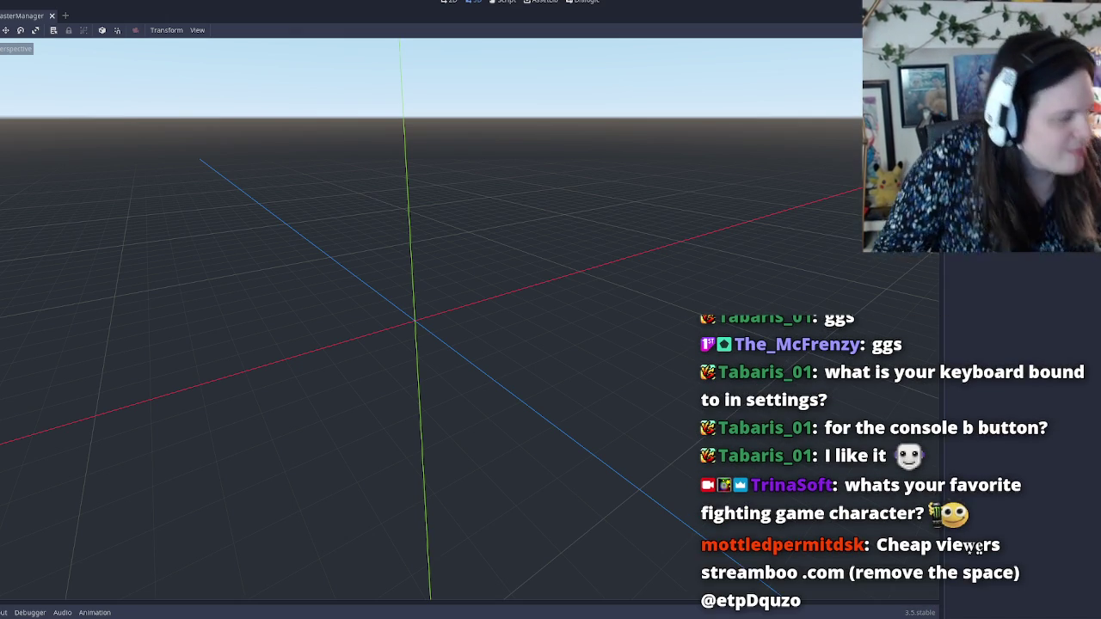
Step: After checking the open windows, run the project with F5 to reach the Hysteria title screen
{"action": "key", "text": "alt+Tab"}
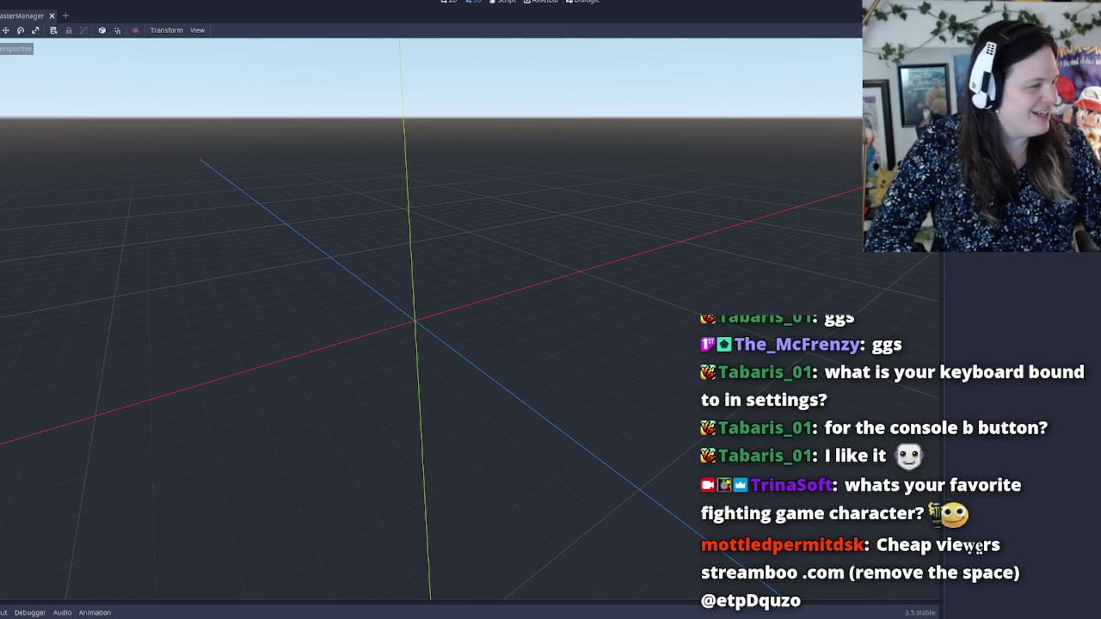
{"action": "key", "text": "alt+Tab"}
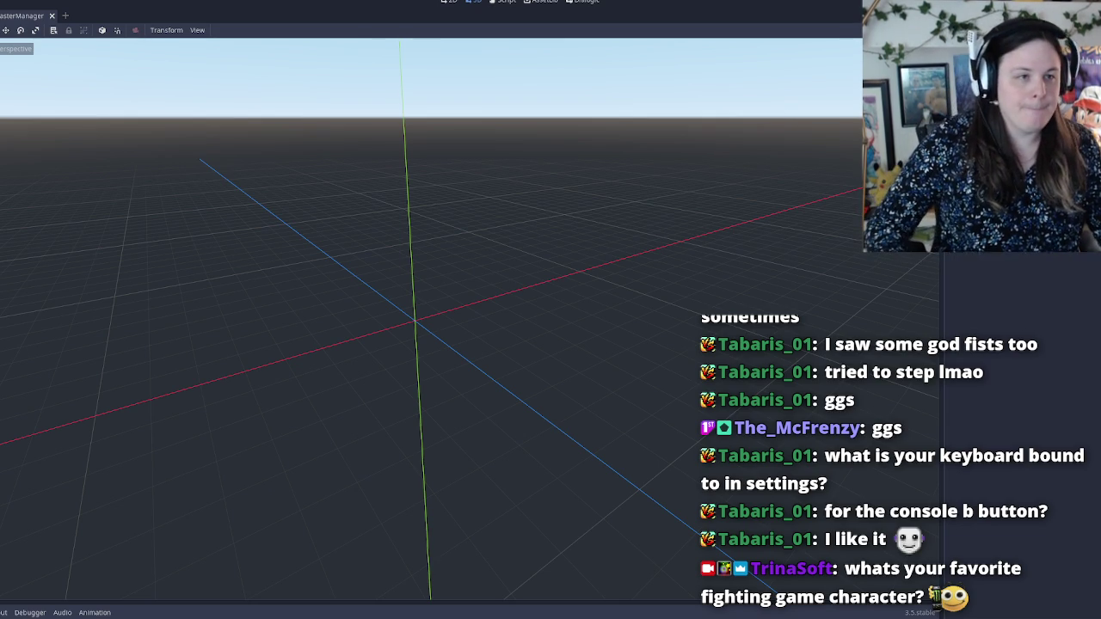
{"action": "key", "text": "F5"}
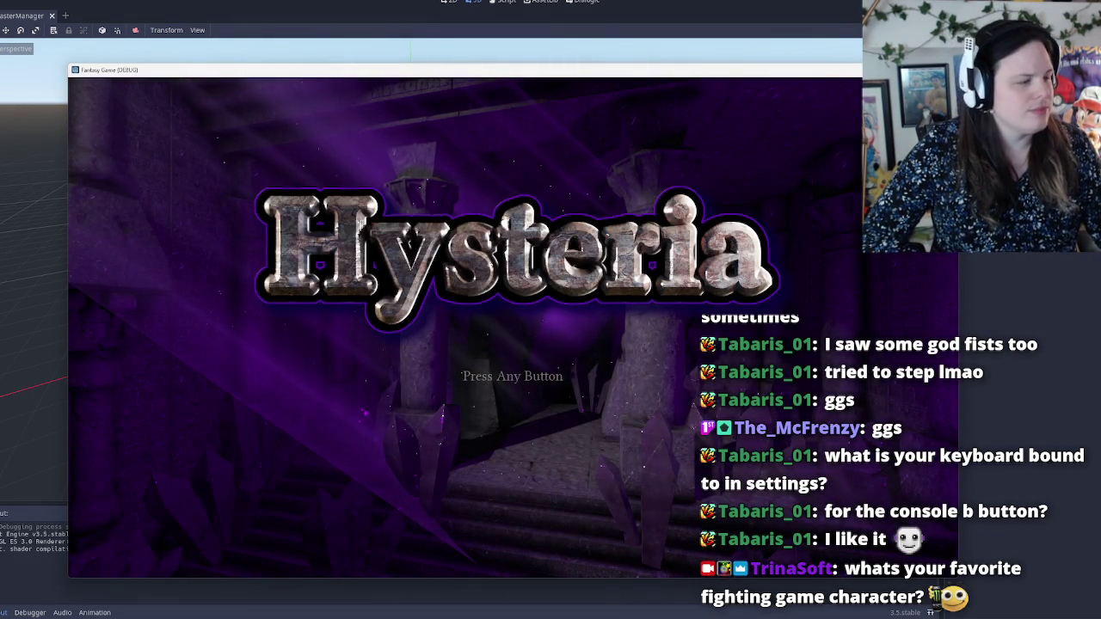
Step: Pass the title screen, highlight Test Room in the main menu and start that level
{"action": "left_click", "coordinate": [557, 383]}
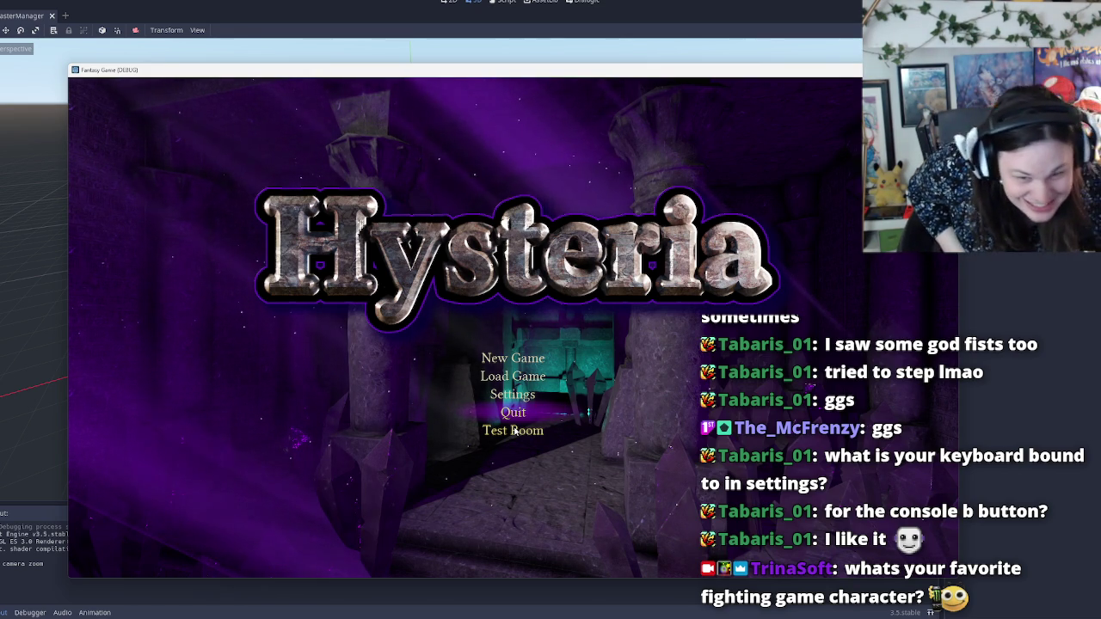
{"action": "key", "text": "Down"}
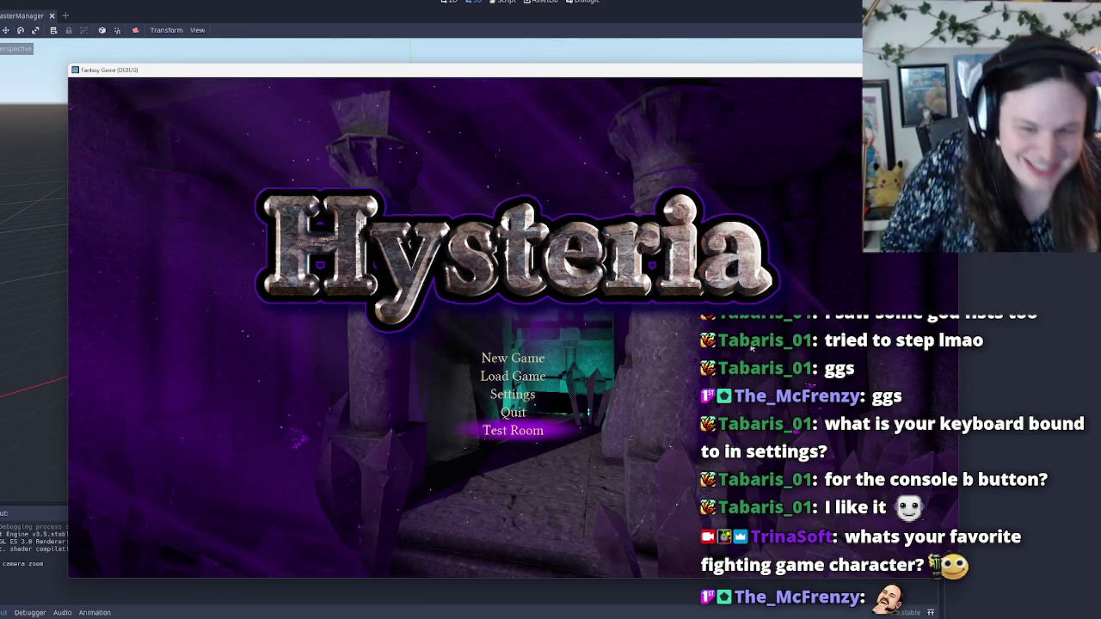
{"action": "key", "text": "Up"}
{"action": "key", "text": "Up"}
{"action": "key", "text": "Up"}
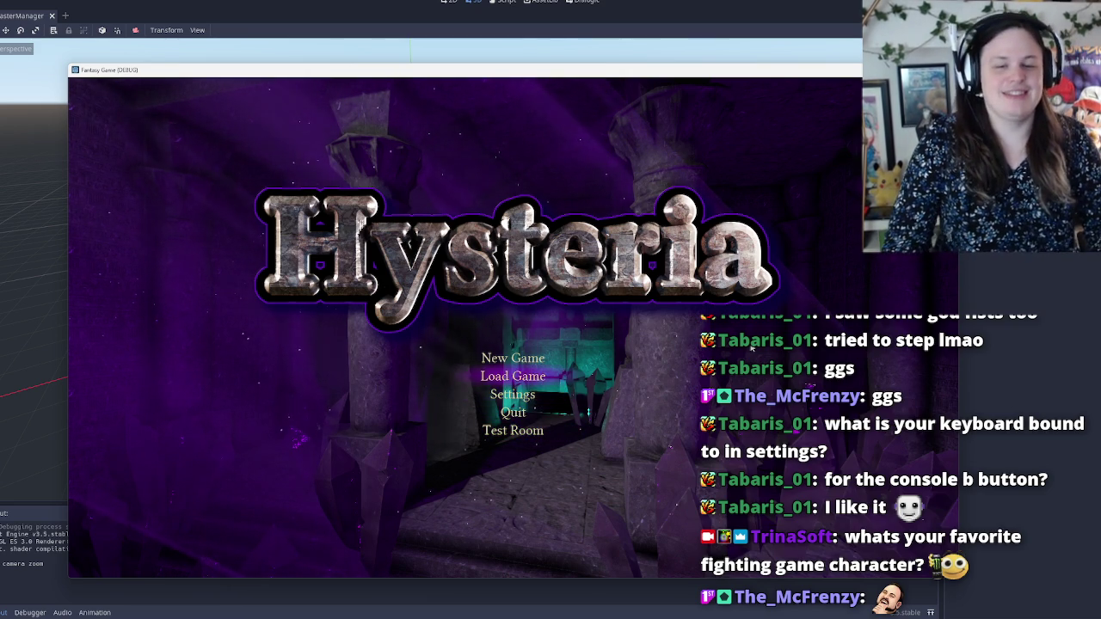
{"action": "key", "text": "Down"}
{"action": "key", "text": "Down"}
{"action": "key", "text": "Down"}
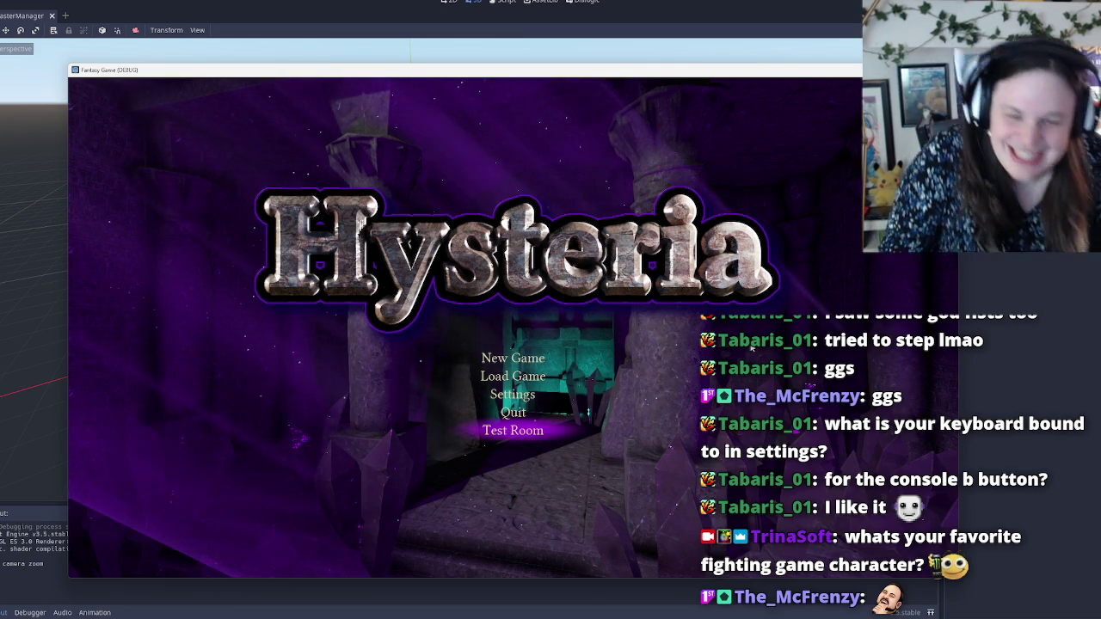
{"action": "key", "text": "Return"}
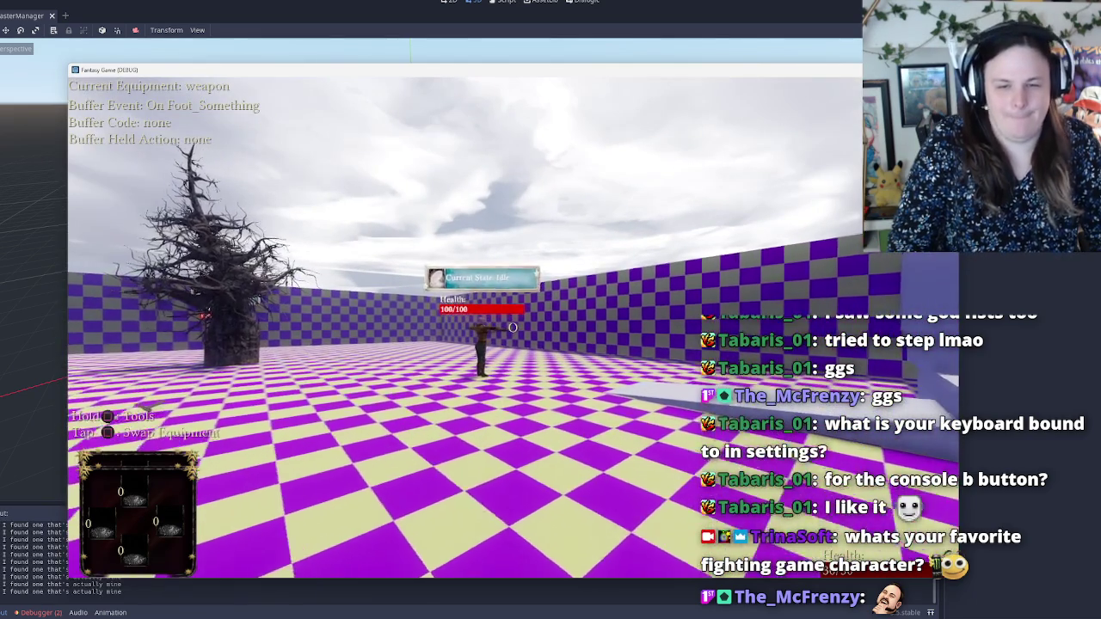
Step: Make the character evade, pause the game, then close the debug game window
{"action": "key", "text": "space"}
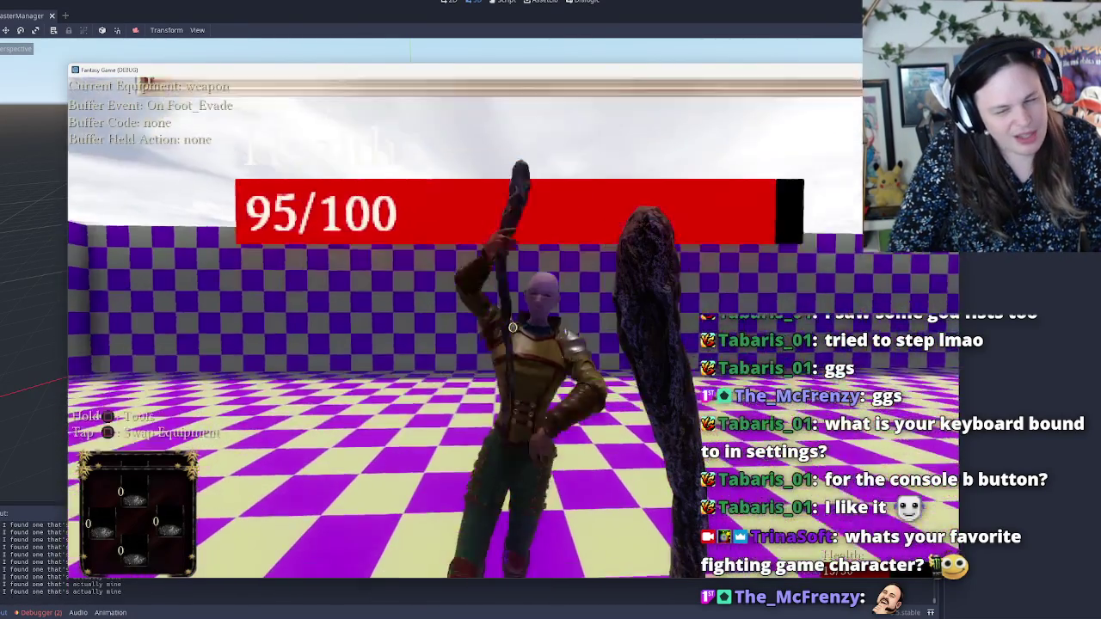
{"action": "key", "text": "Escape"}
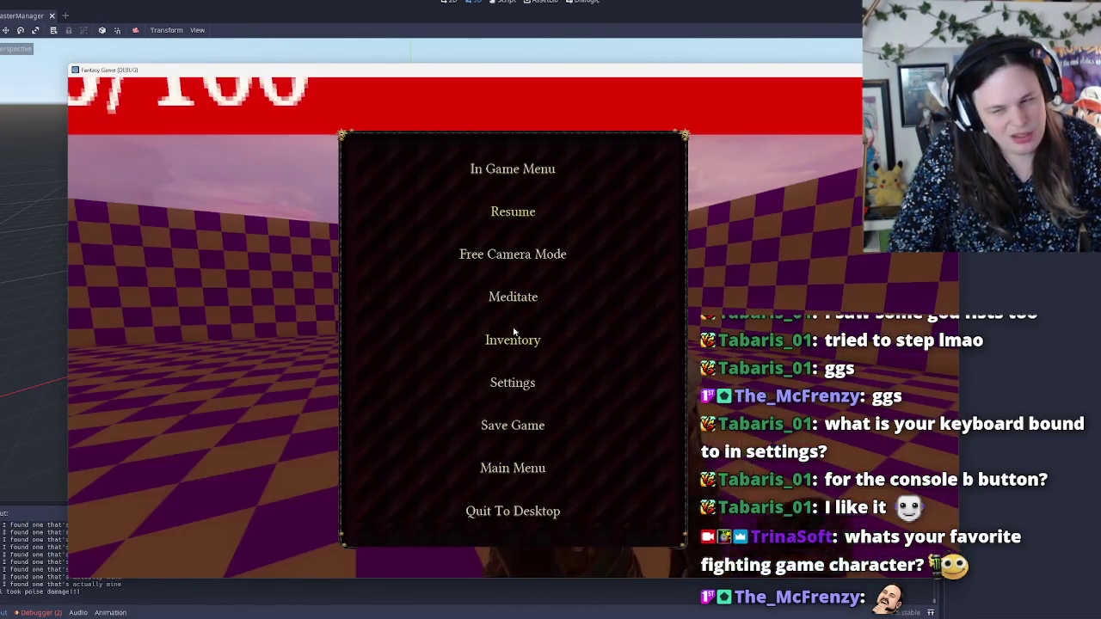
{"action": "key", "text": "alt+F4"}
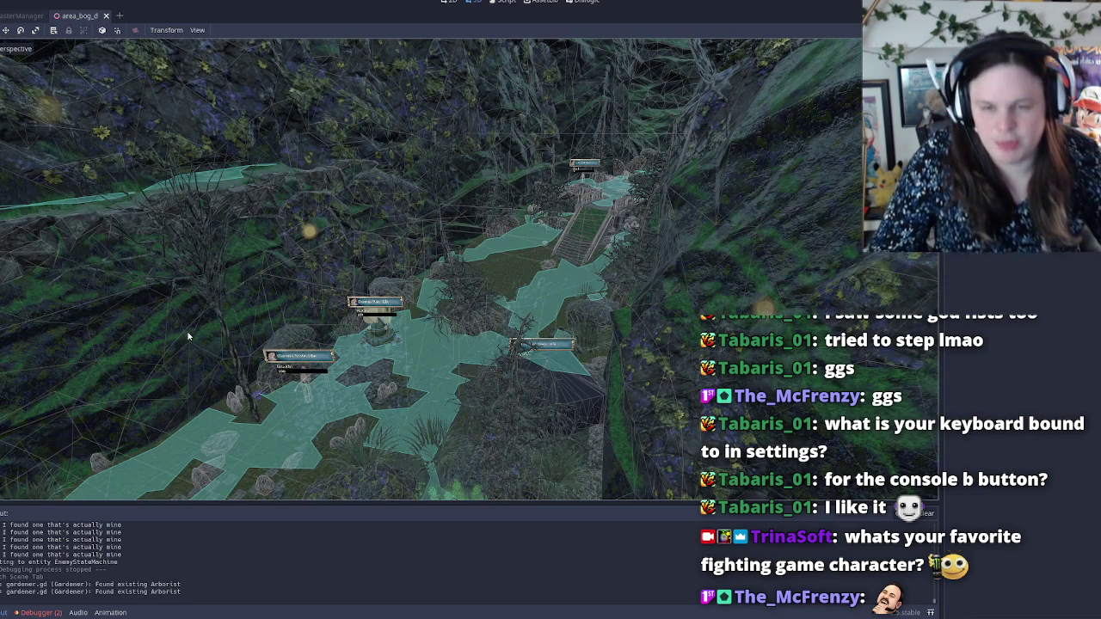
Step: Select four entity nodes in the bog scene and delete them
{"action": "left_click", "coordinate": [368, 344]}
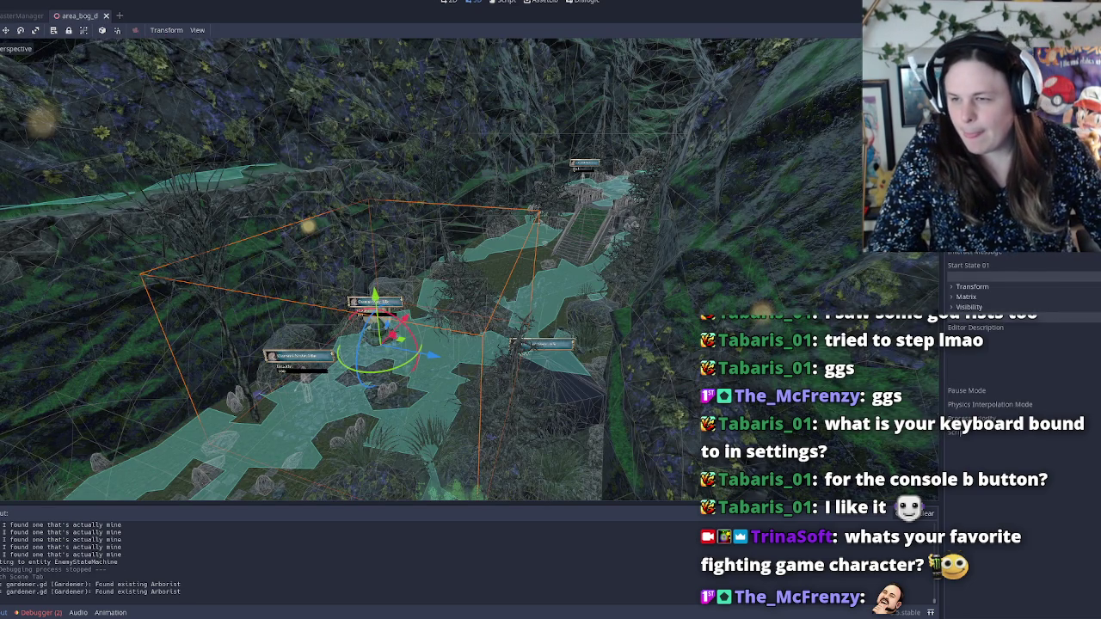
{"action": "left_click", "coordinate": [449, 339]}
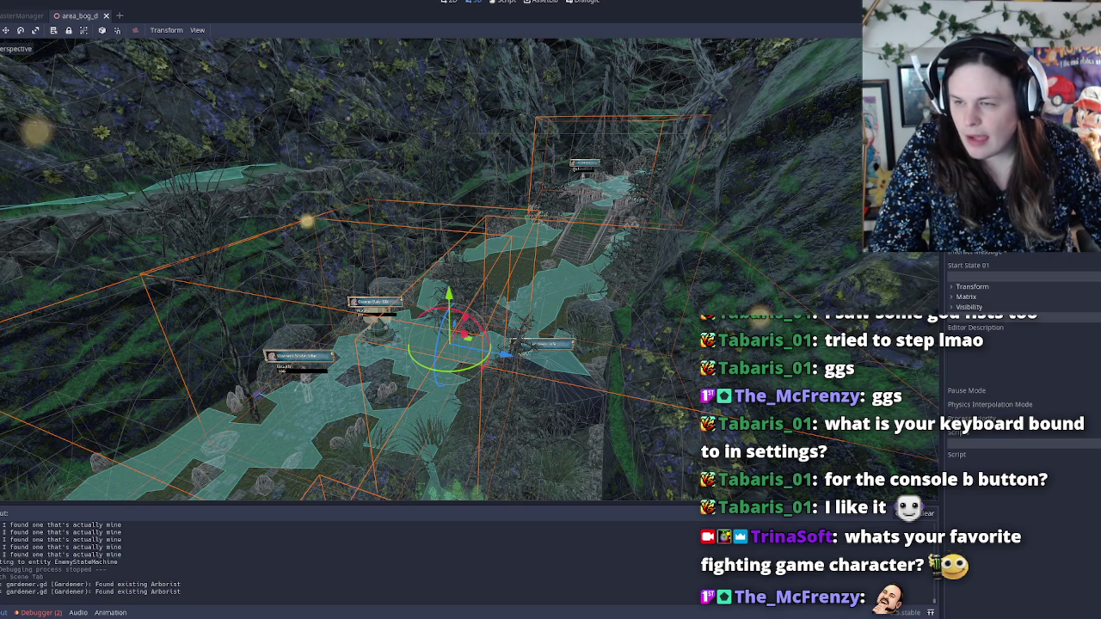
{"action": "left_click", "coordinate": [456, 340]}
{"action": "key", "text": "Down"}
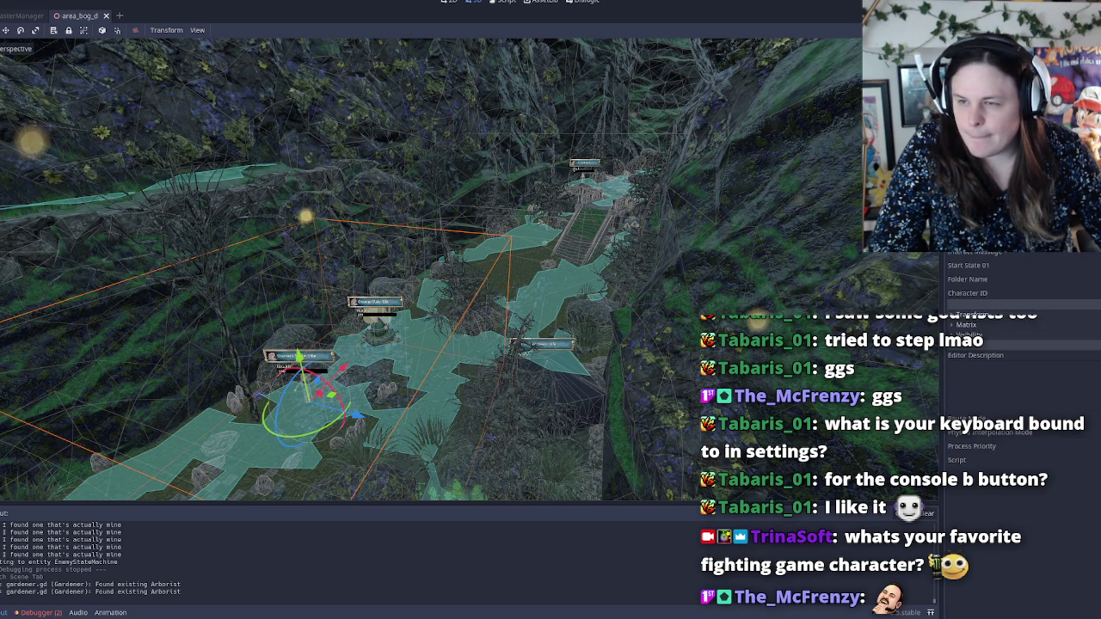
{"action": "key", "text": "Down"}
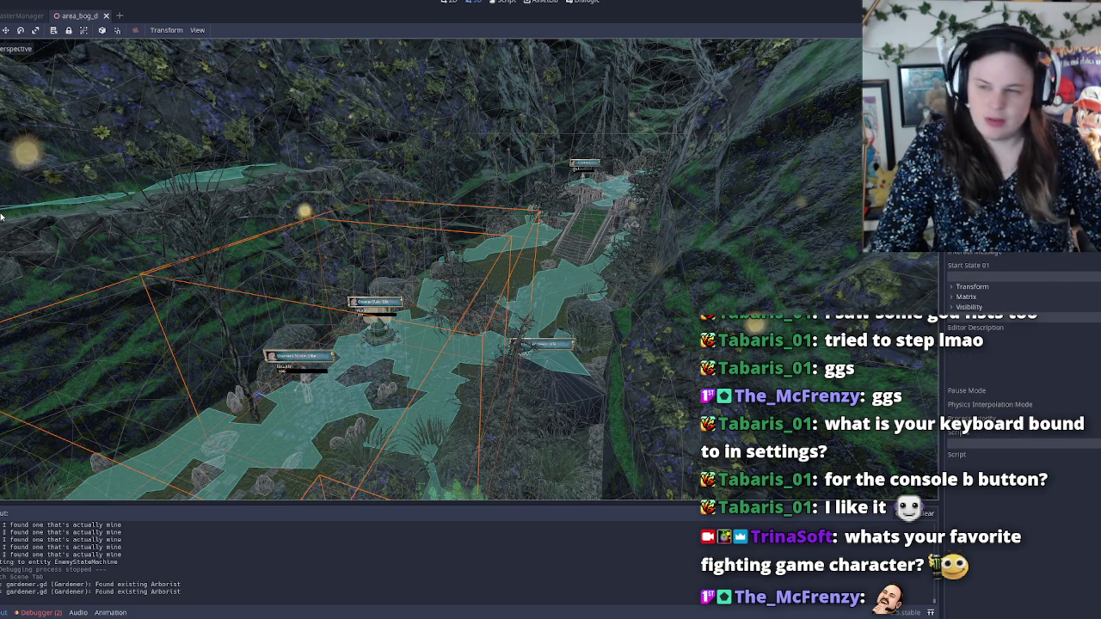
{"action": "key", "text": "Delete"}
{"action": "key", "text": "Return"}
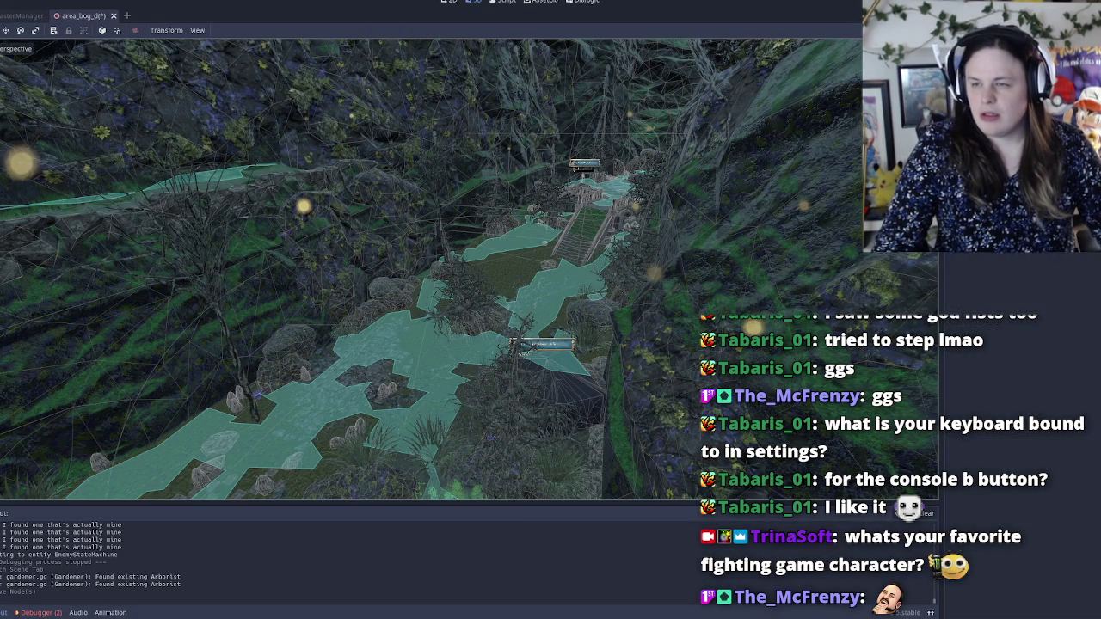
Step: Delete EntityStoryNPC4 as well, then select the remaining entity to inspect it
{"action": "key", "text": "Delete"}
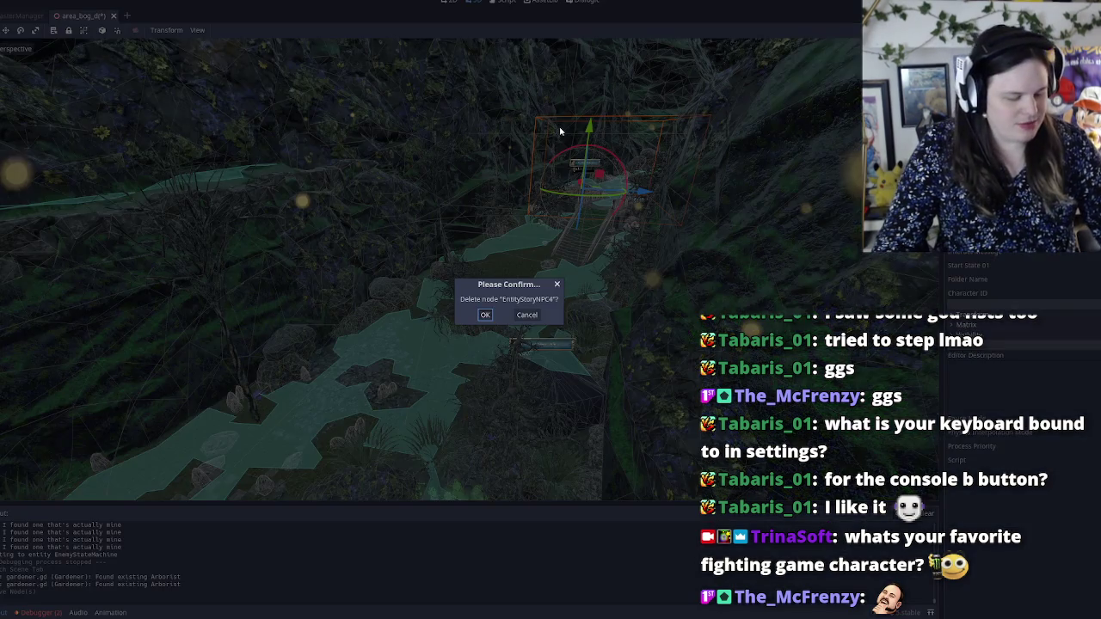
{"action": "key", "text": "Return"}
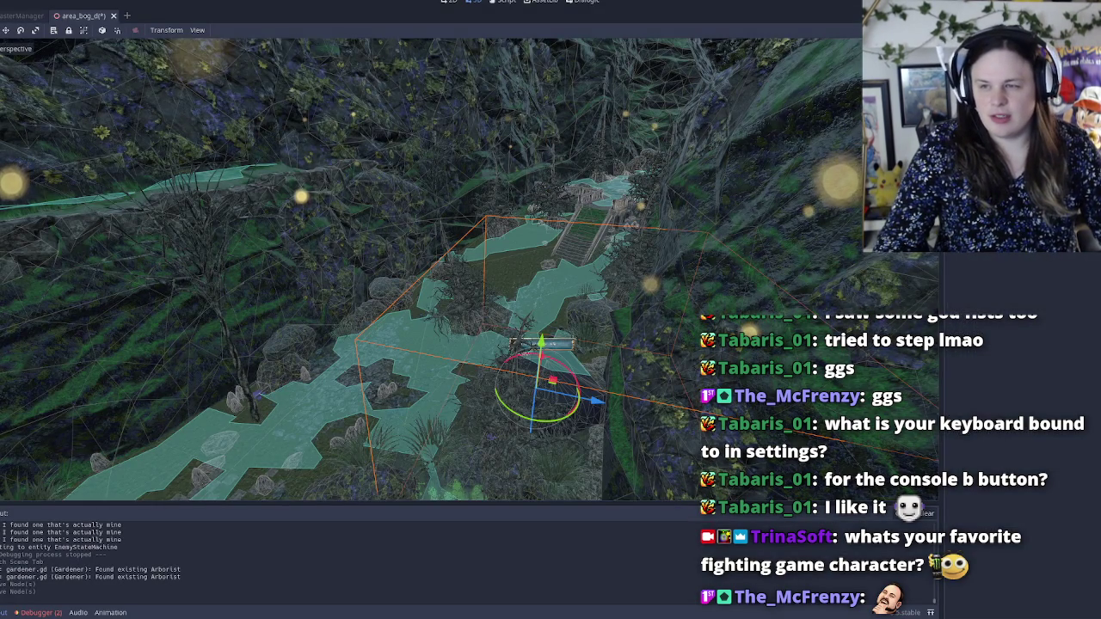
{"action": "left_click", "coordinate": [509, 272]}
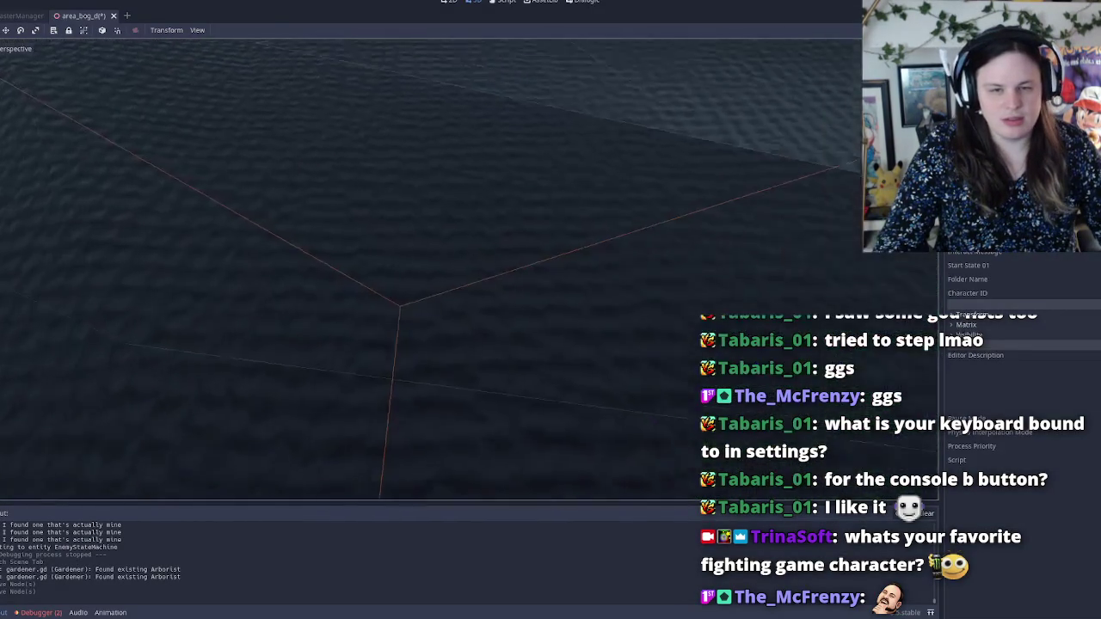
Step: Save the trimmed area_bog scene with Ctrl+S and launch the game with F5
{"action": "scroll", "coordinate": [431, 267], "scroll_direction": "up", "scroll_amount": 8}
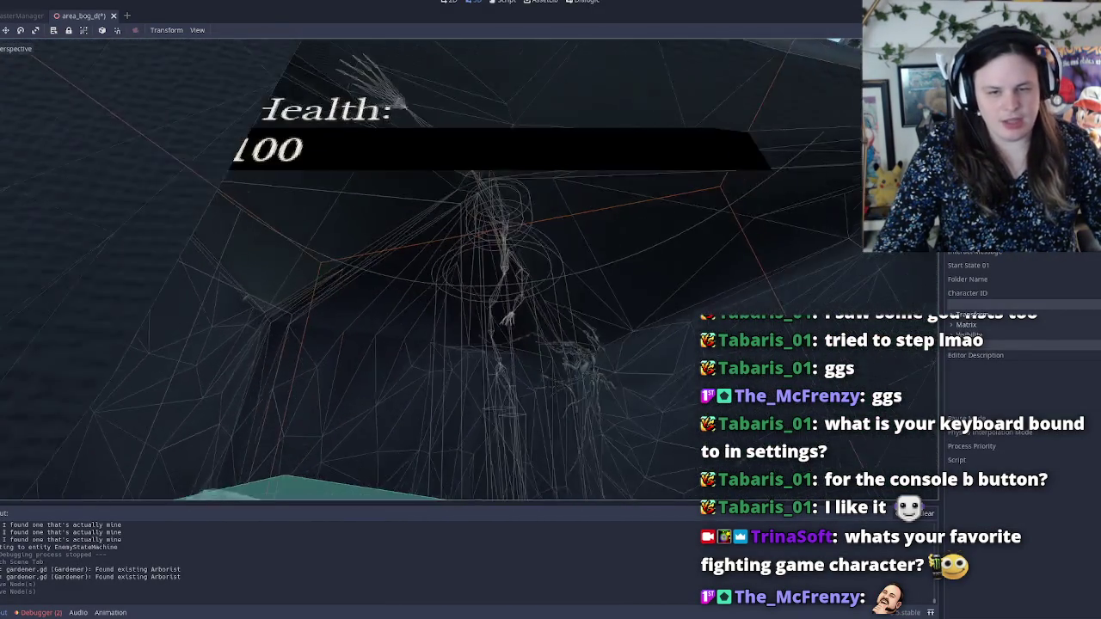
{"action": "scroll", "coordinate": [430, 267], "scroll_direction": "up", "scroll_amount": 8}
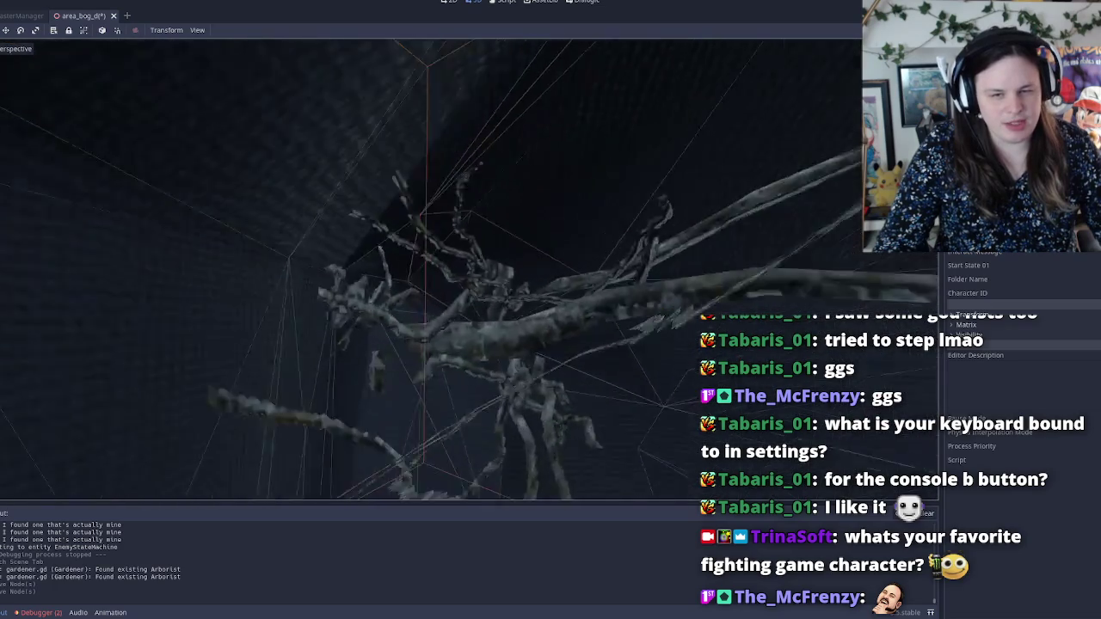
{"action": "scroll", "coordinate": [431, 267], "scroll_direction": "up", "scroll_amount": 8}
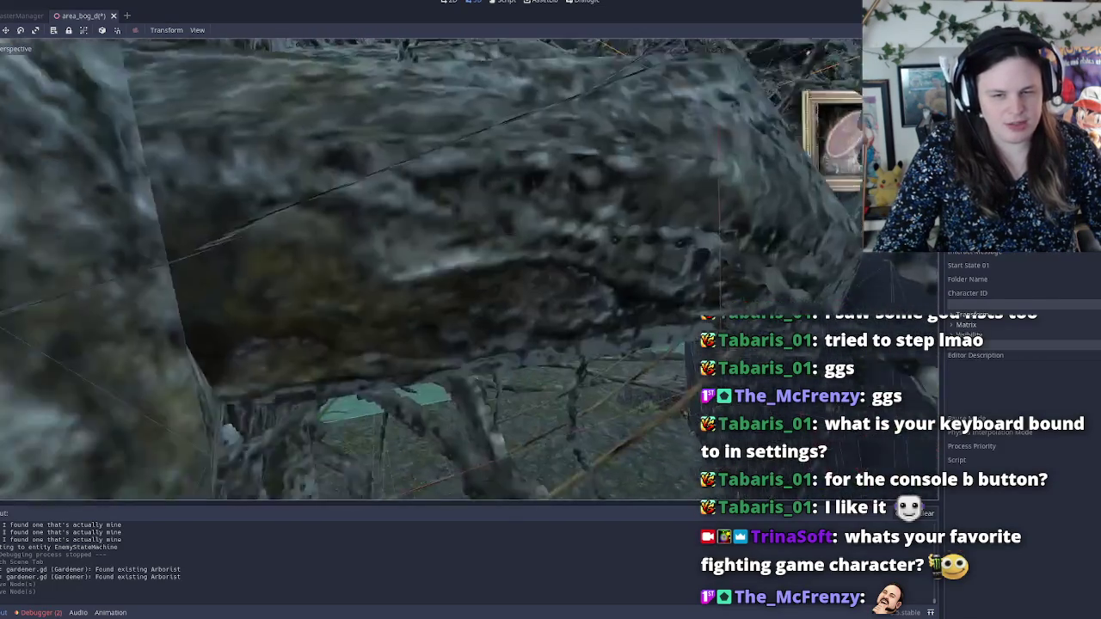
{"action": "scroll", "coordinate": [430, 266], "scroll_direction": "up", "scroll_amount": 8}
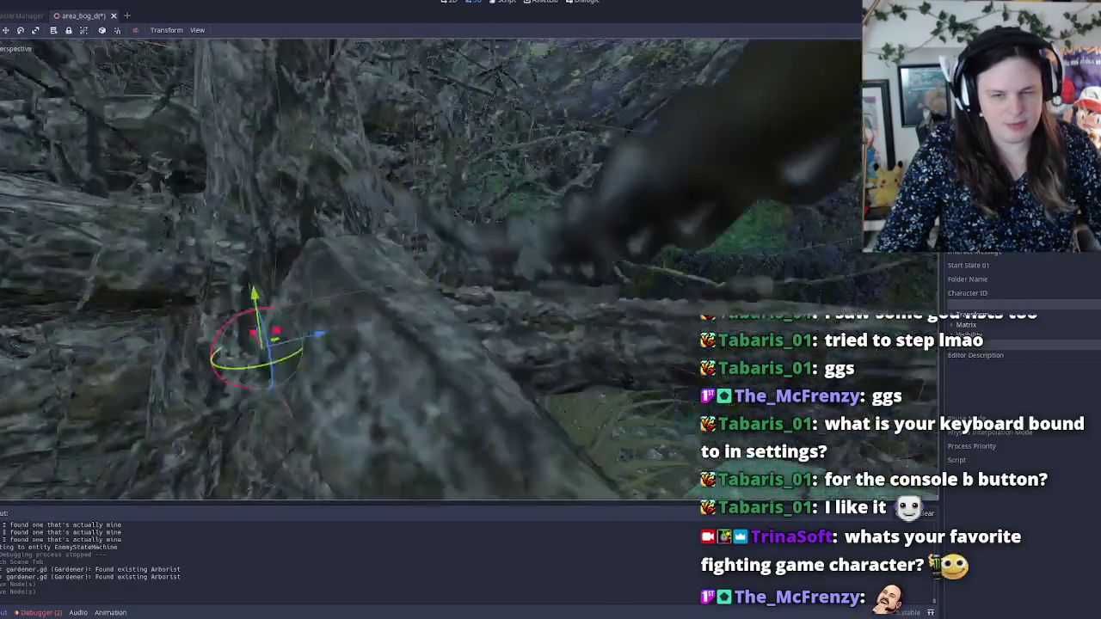
{"action": "scroll", "coordinate": [430, 267], "scroll_direction": "up", "scroll_amount": 8}
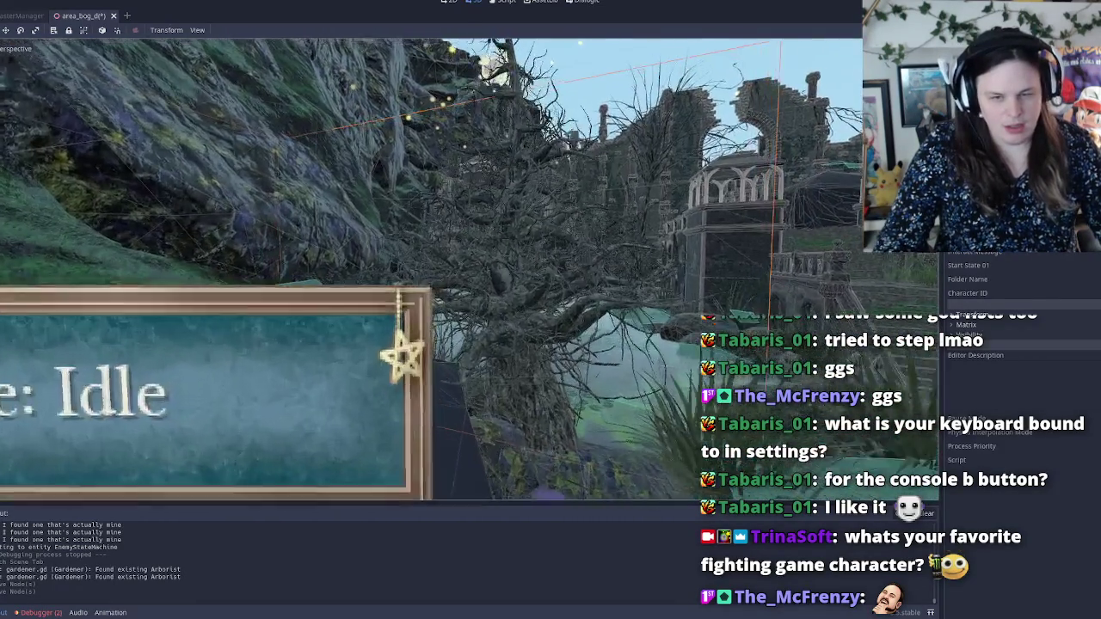
{"action": "scroll", "coordinate": [430, 267], "scroll_direction": "up", "scroll_amount": 8}
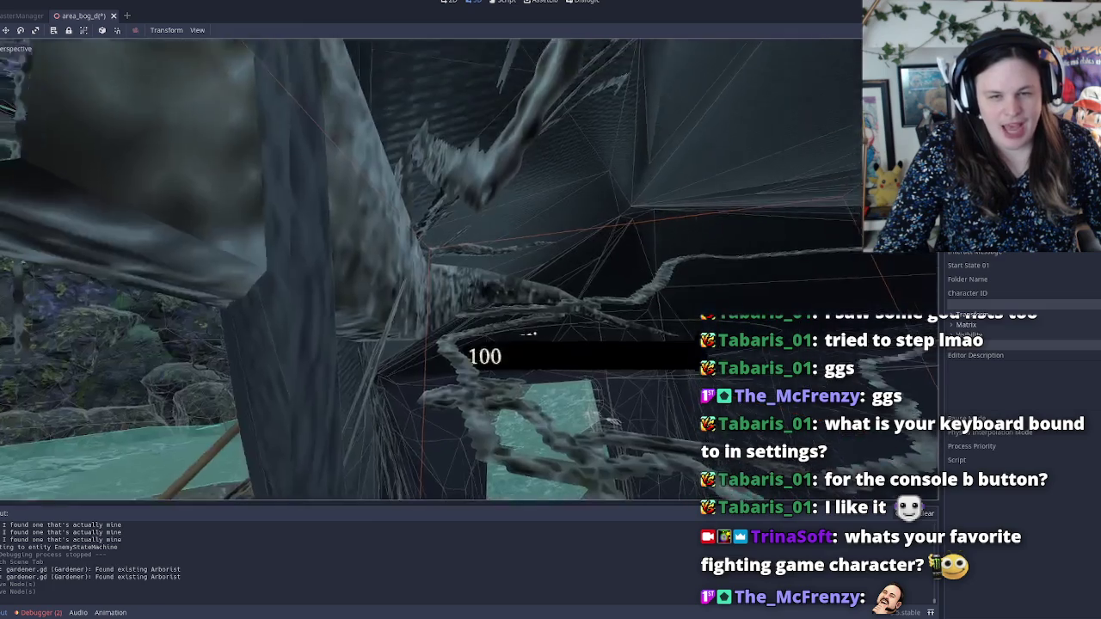
{"action": "scroll", "coordinate": [430, 266], "scroll_direction": "down", "scroll_amount": 6}
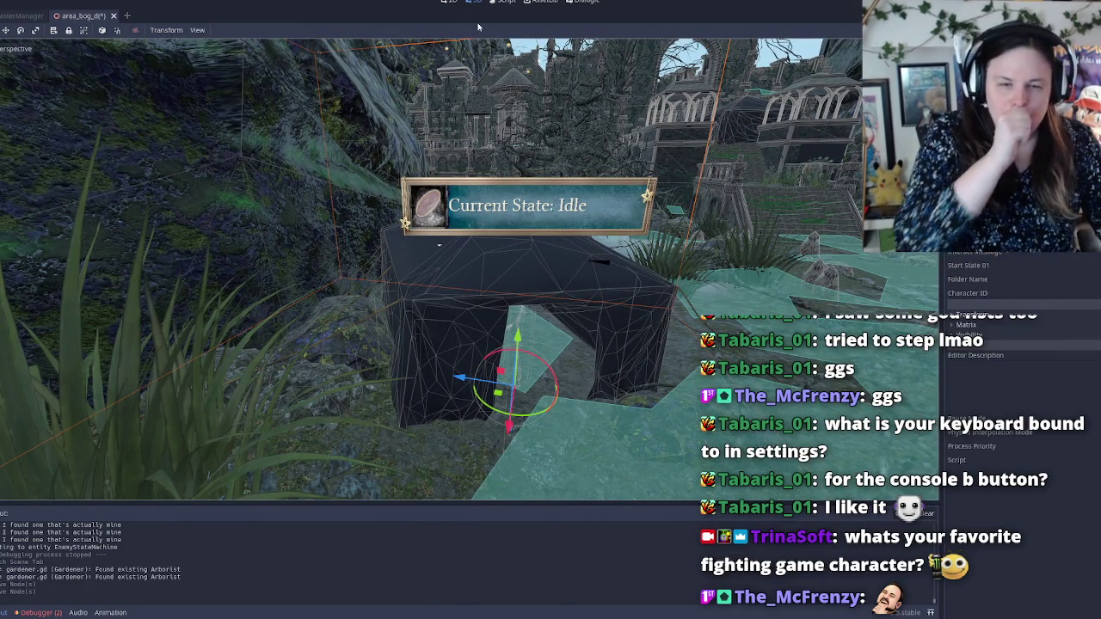
{"action": "key", "text": "ctrl+s"}
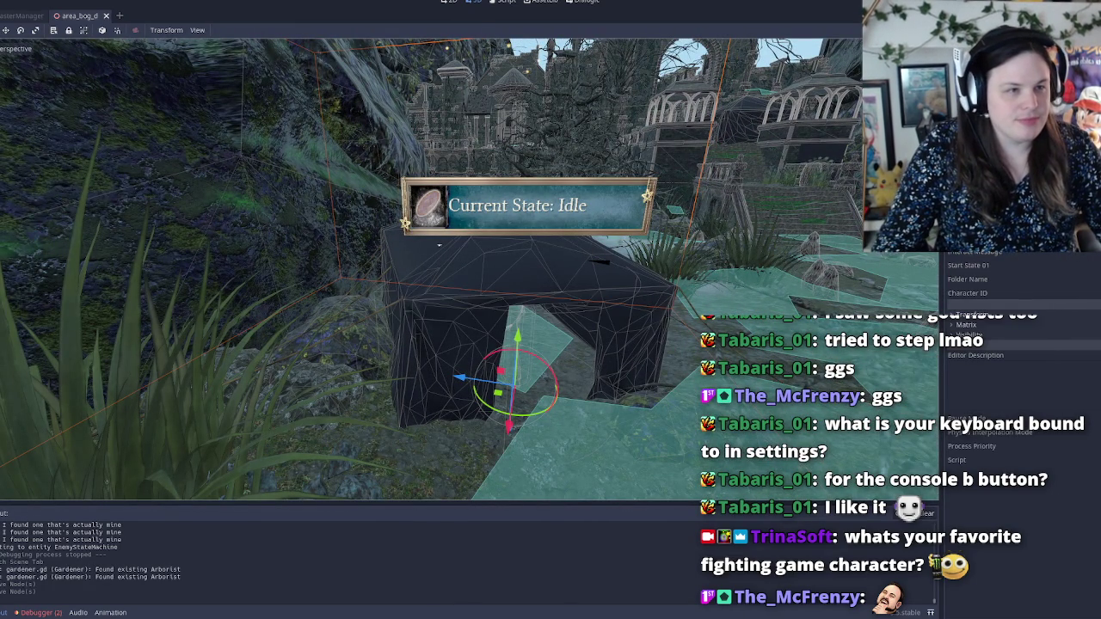
{"action": "key", "text": "F5"}
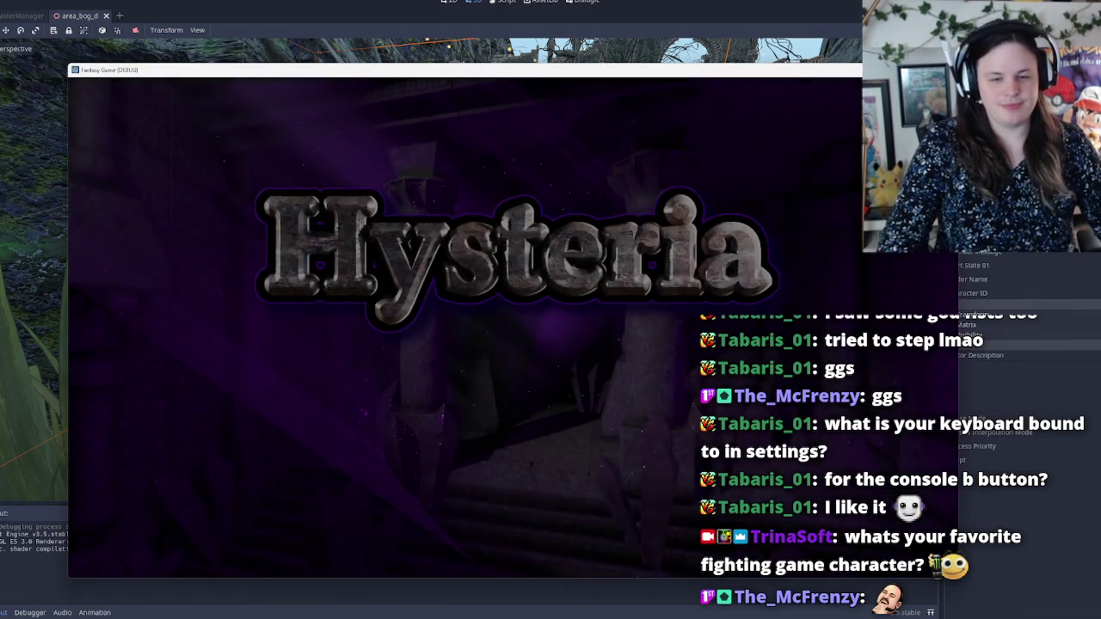
Step: Get past the title and configuration screens, then choose New Game from the menu
{"action": "mouse_move", "coordinate": [541, 616]}
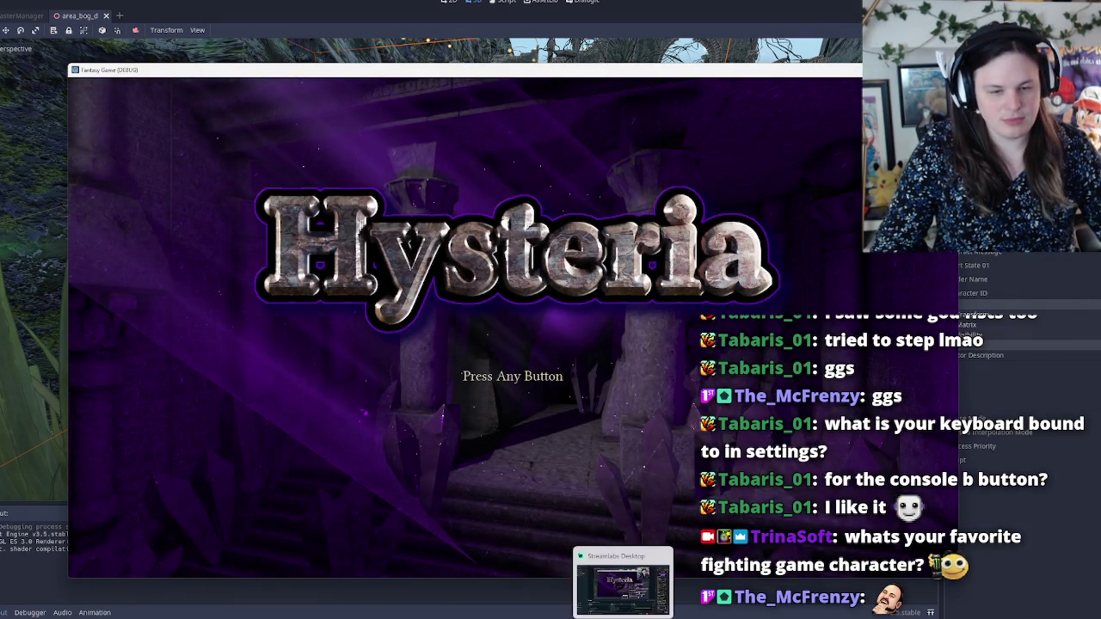
{"action": "mouse_move", "coordinate": [582, 616]}
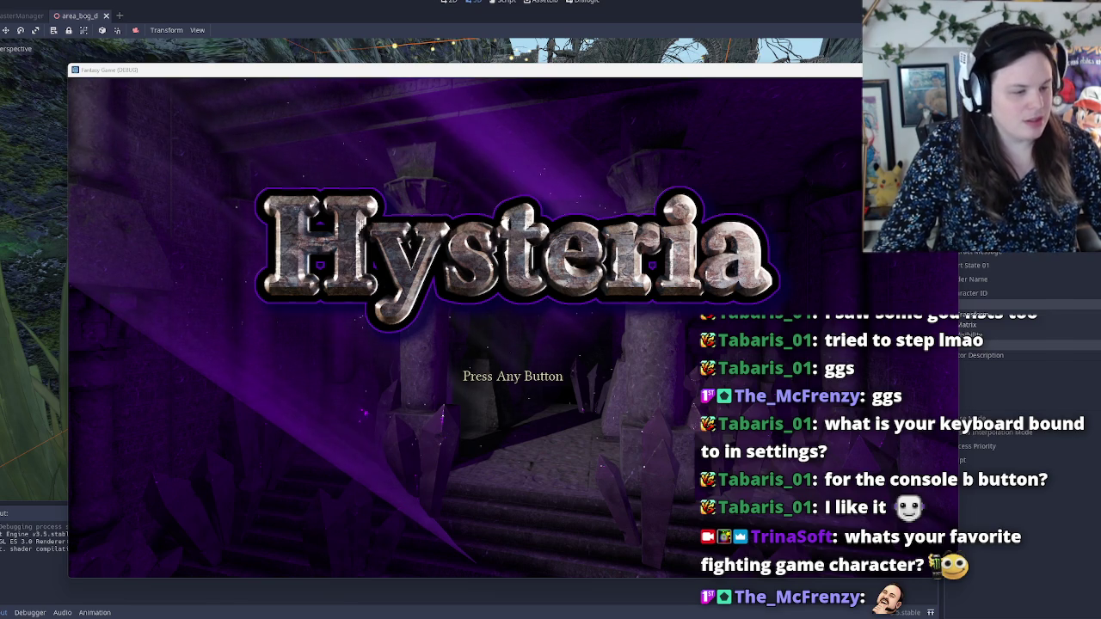
{"action": "key", "text": "Return"}
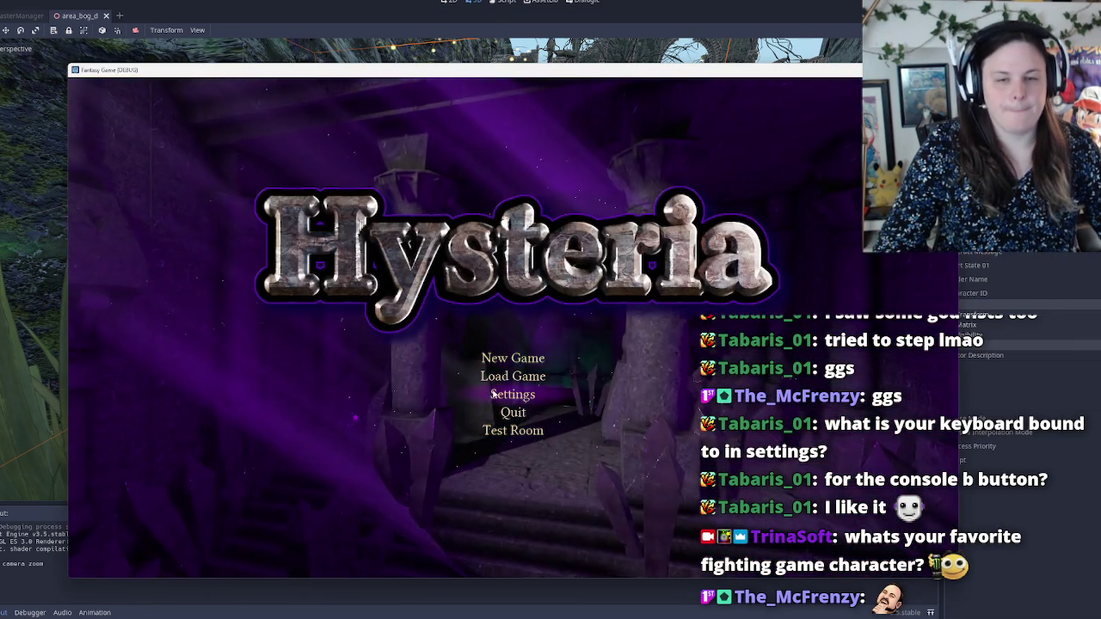
{"action": "left_click", "coordinate": [501, 357]}
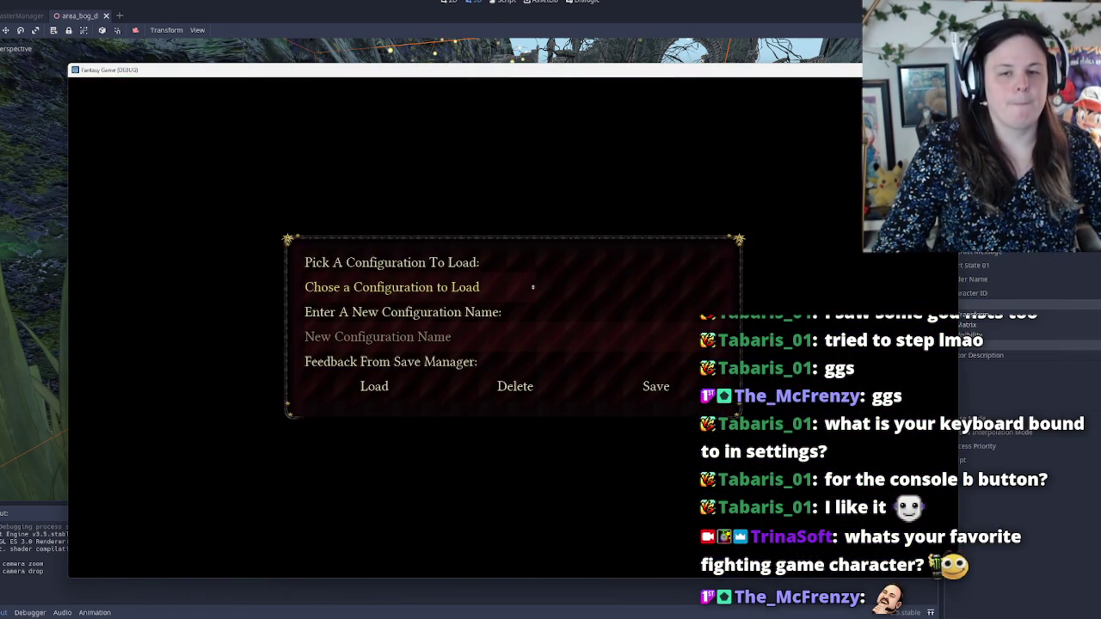
{"action": "left_click", "coordinate": [773, 208]}
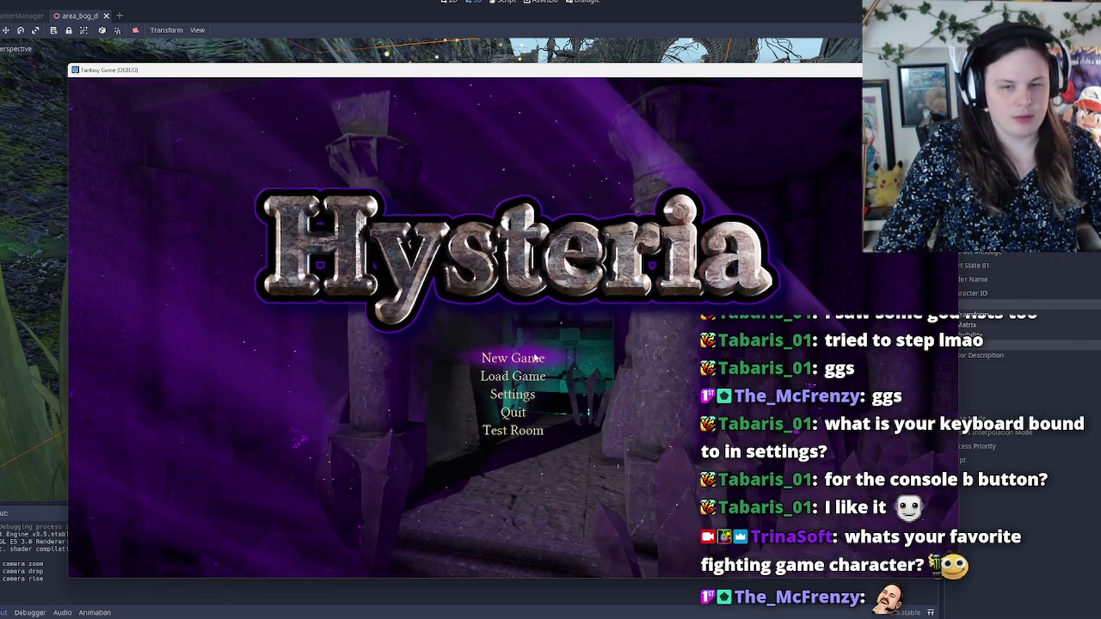
{"action": "left_click", "coordinate": [536, 358]}
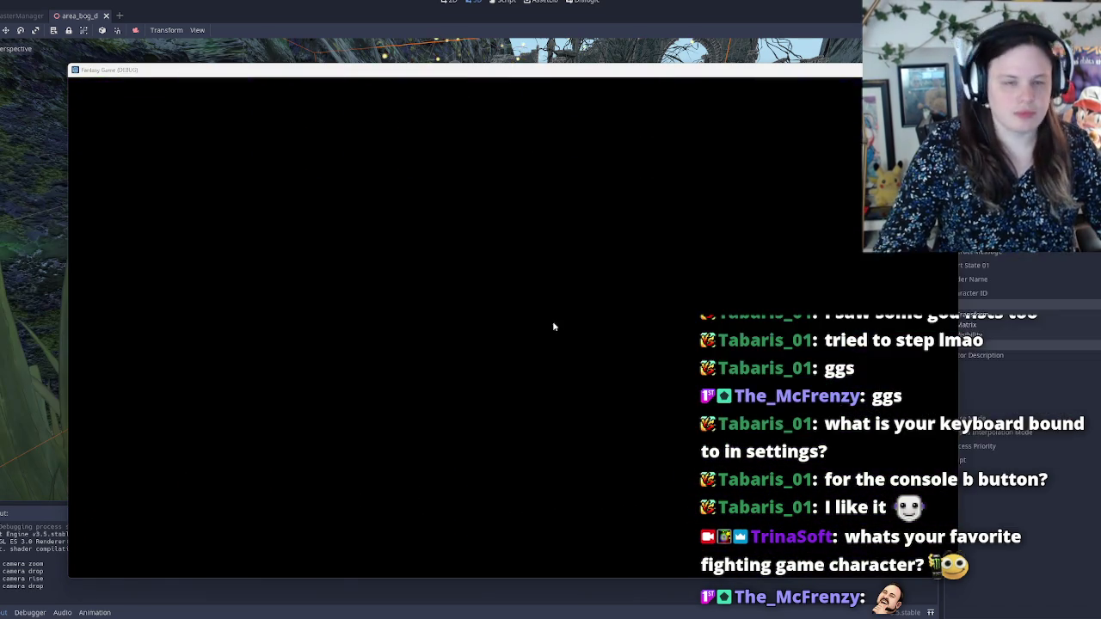
{"action": "key", "text": "alt+Tab"}
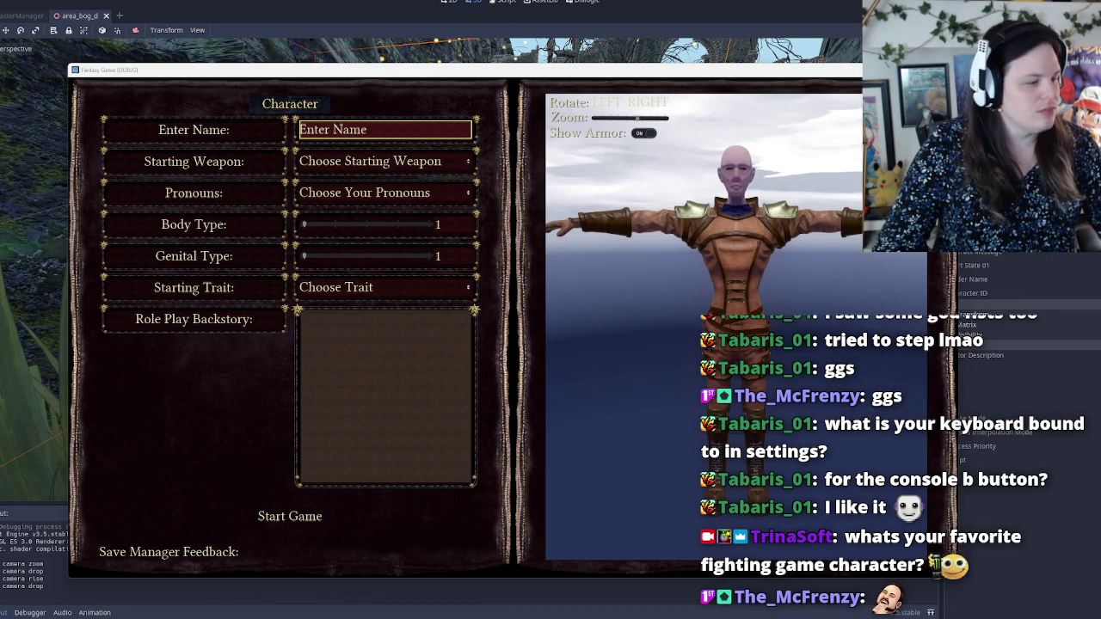
Step: Name the character 'side to side', pick Gnarled Staff and She/Her, then click Start Game
{"action": "left_click", "coordinate": [437, 130]}
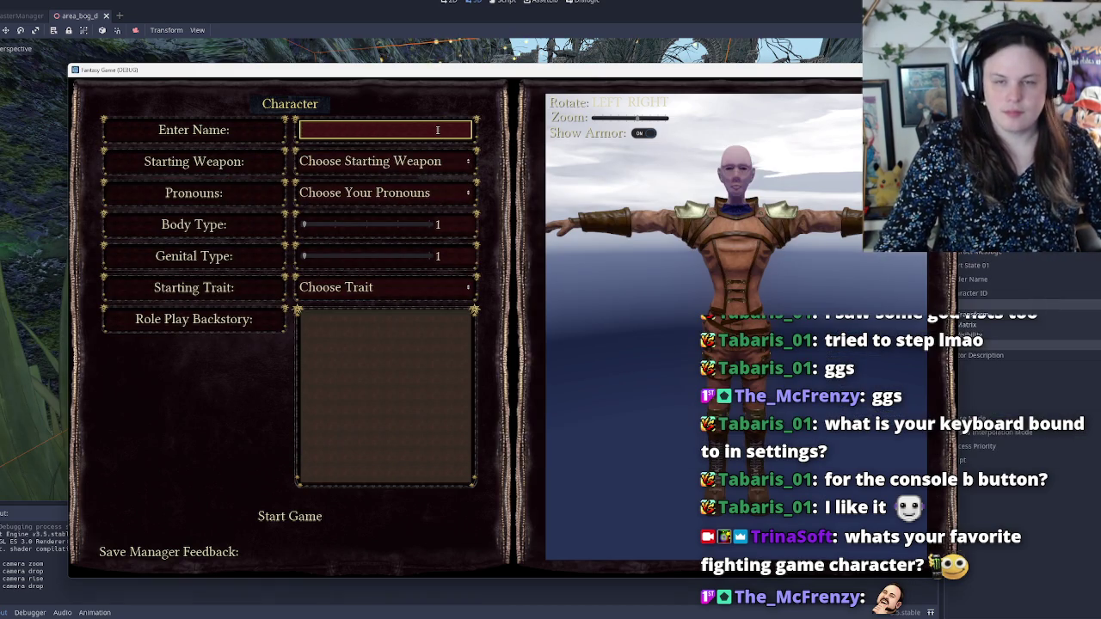
{"action": "type", "text": "side to side"}
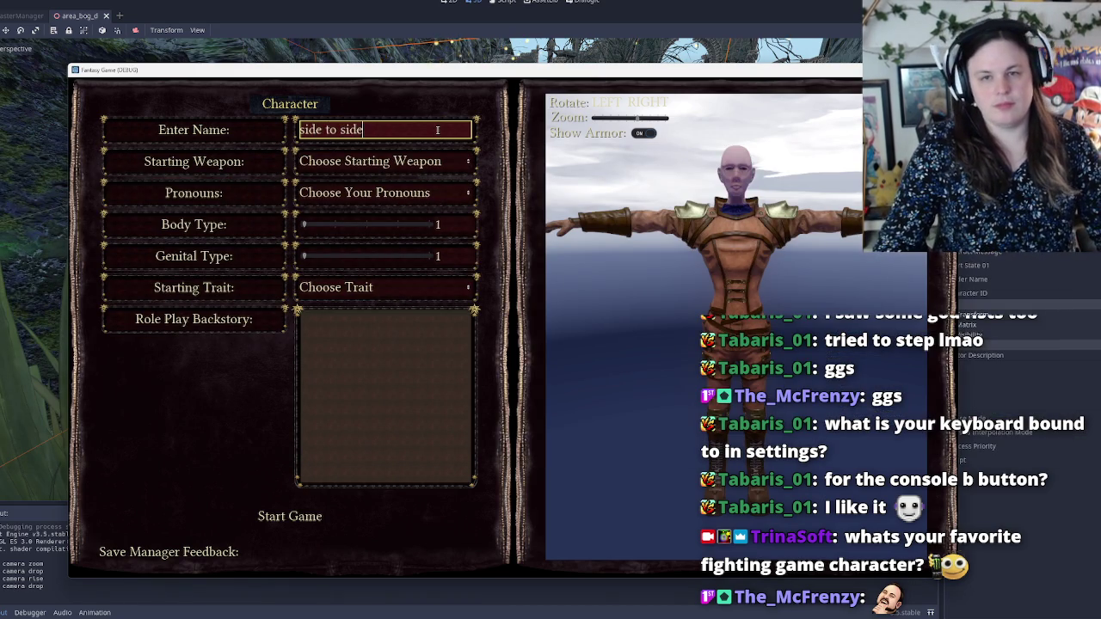
{"action": "left_click", "coordinate": [388, 164]}
{"action": "left_click", "coordinate": [391, 225]}
{"action": "left_click", "coordinate": [387, 193]}
{"action": "left_click", "coordinate": [382, 234]}
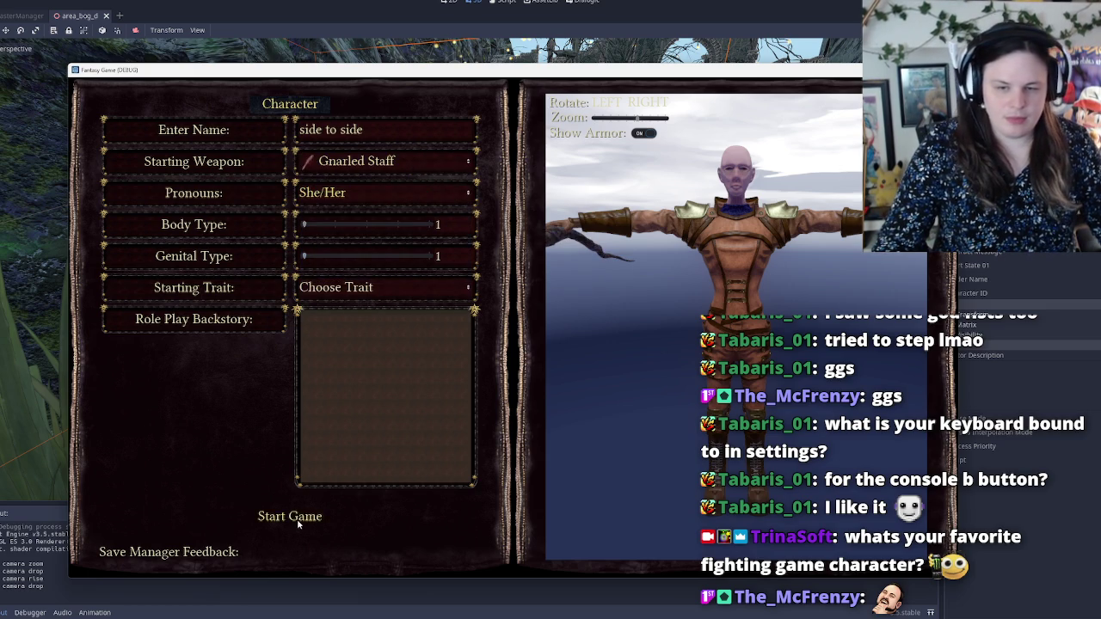
{"action": "left_click", "coordinate": [303, 517]}
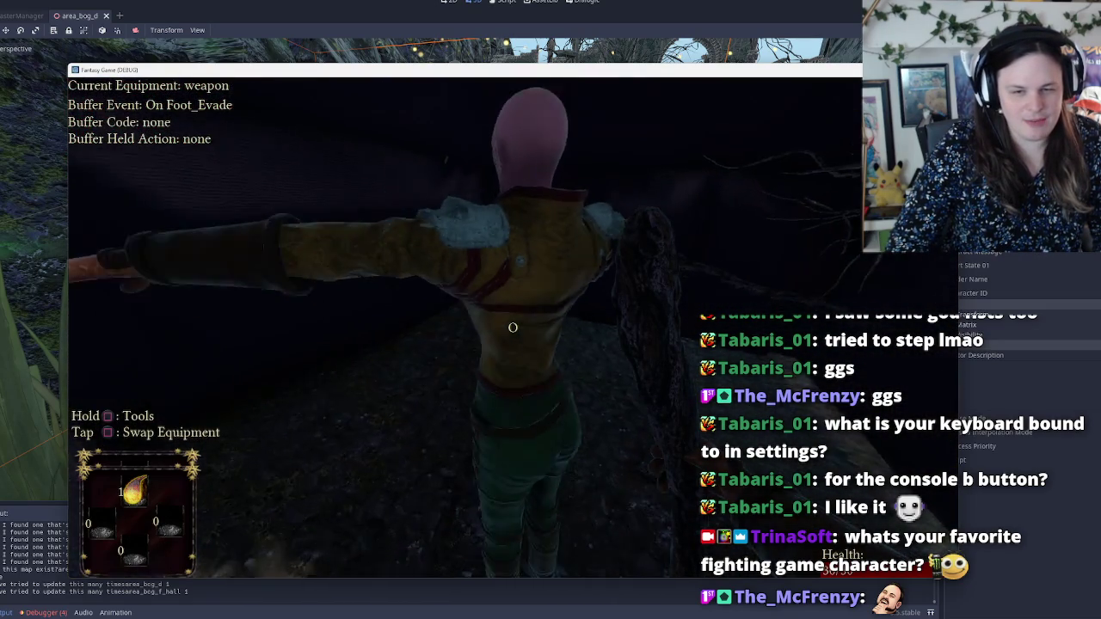
Step: Shoot at a nearby enemy while playing through the bog level
{"action": "left_click", "coordinate": [513, 328]}
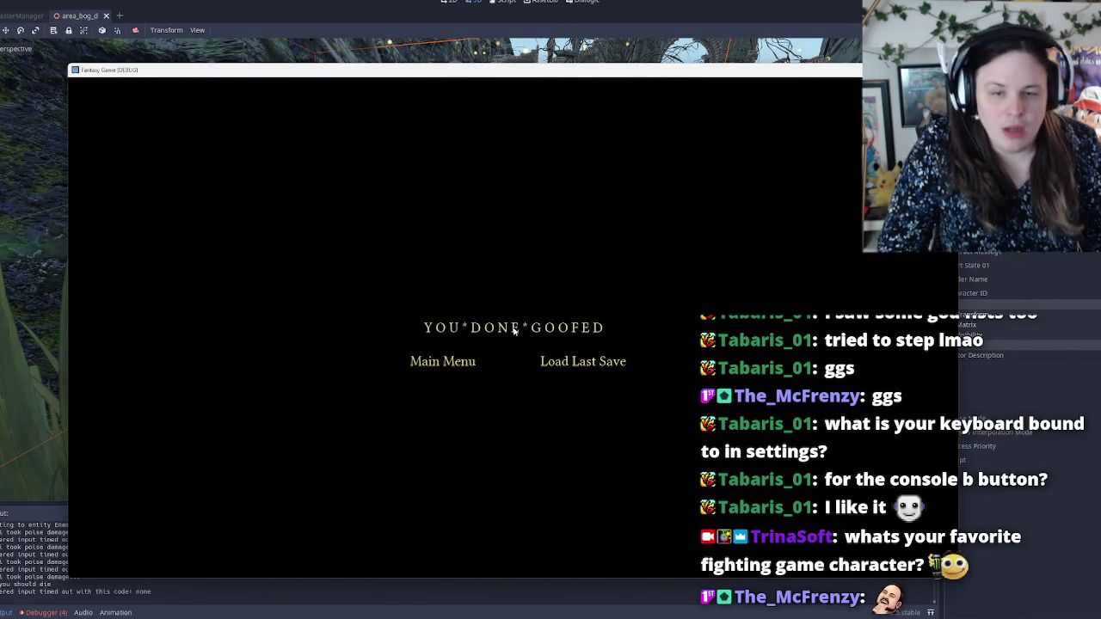
Step: Dismiss the game-over screen and close the debug game with F8
{"action": "key", "text": "Return"}
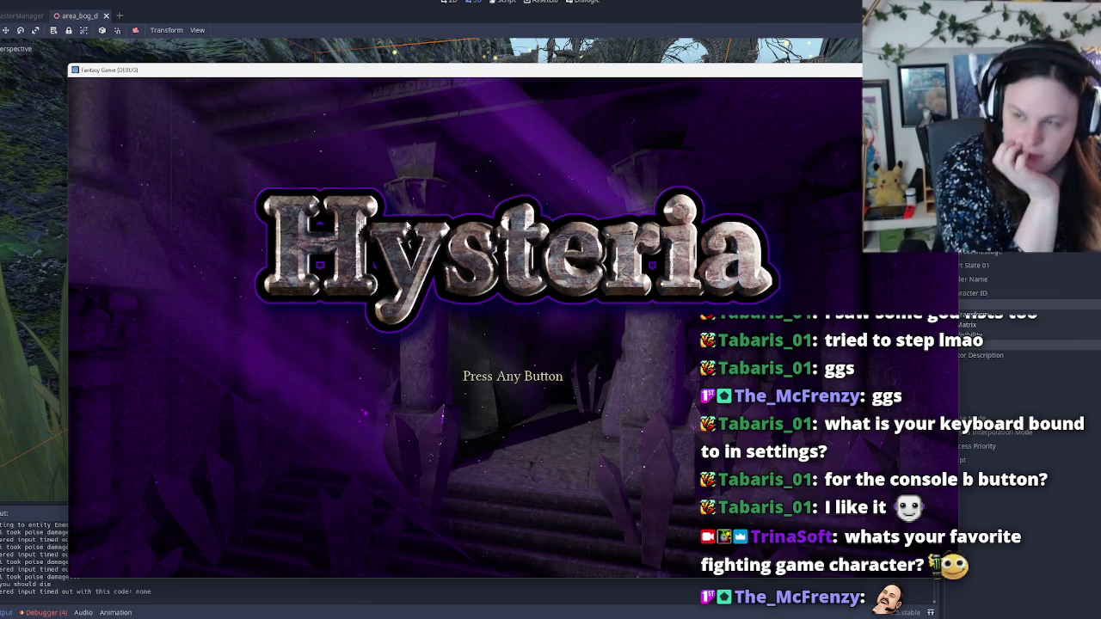
{"action": "key", "text": "F8"}
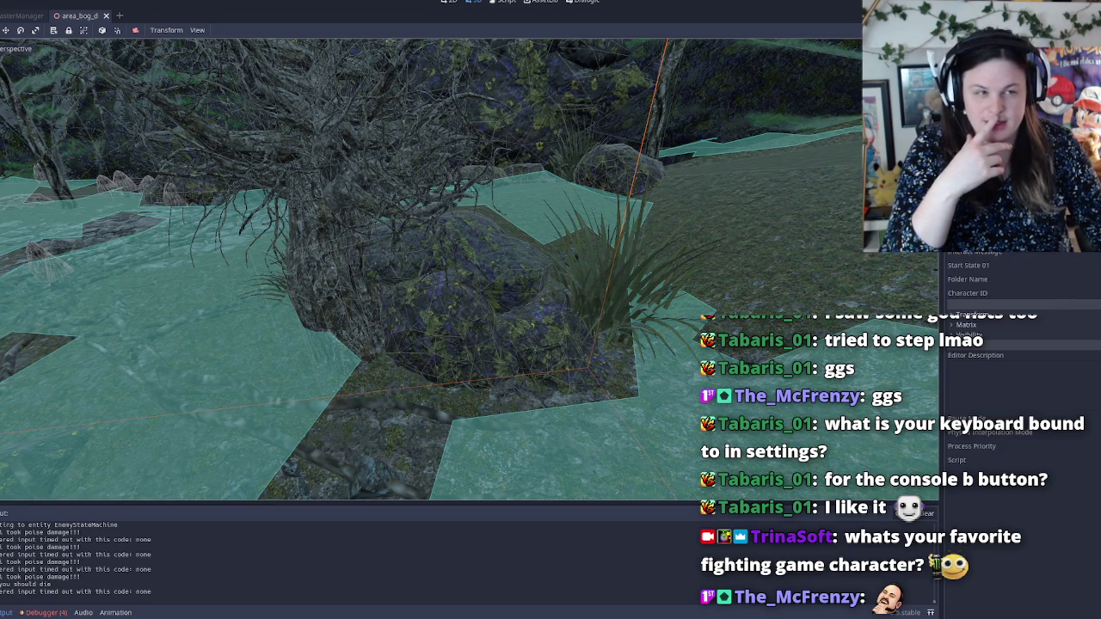
Step: Stop the debug run and fly the viewport through the ruins to inspect the dark navmesh
{"action": "key", "text": "F8"}
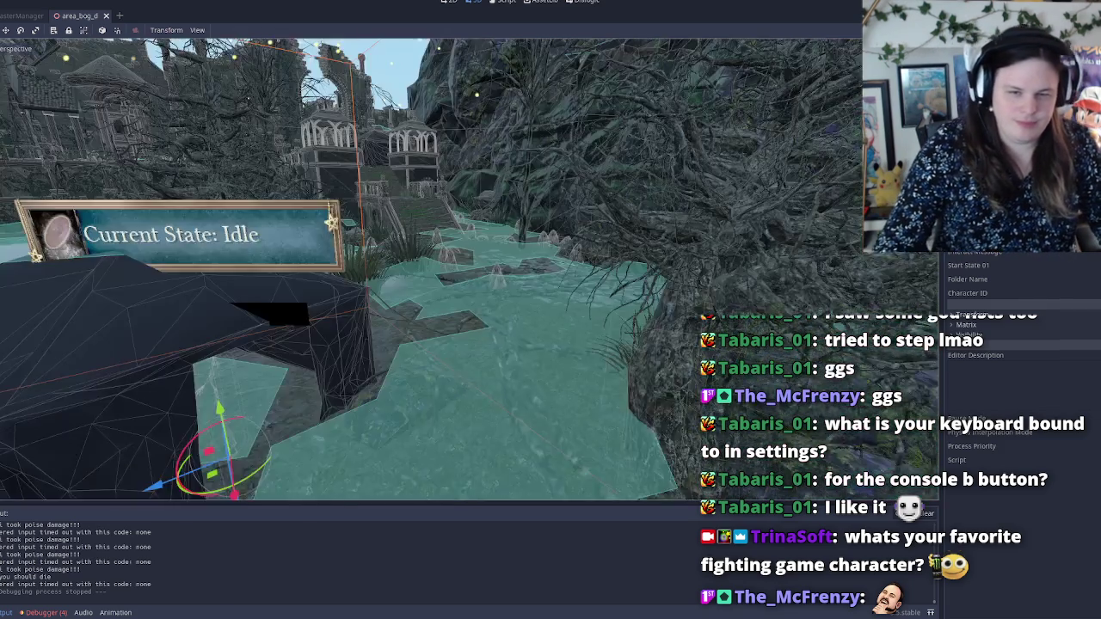
{"action": "key", "text": "w"}
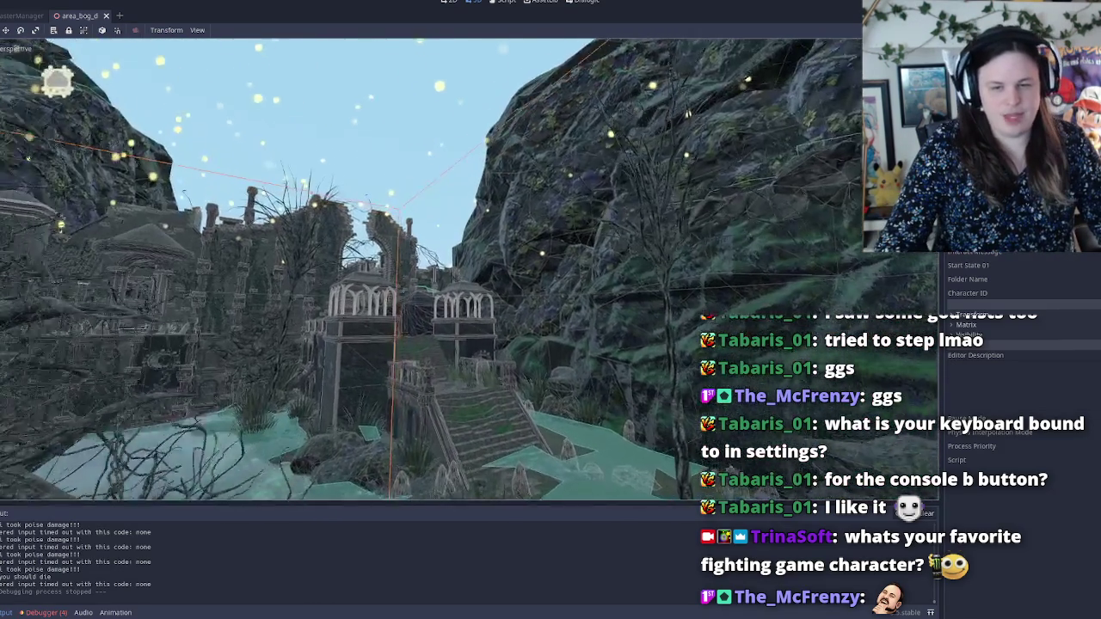
{"action": "key", "text": "w"}
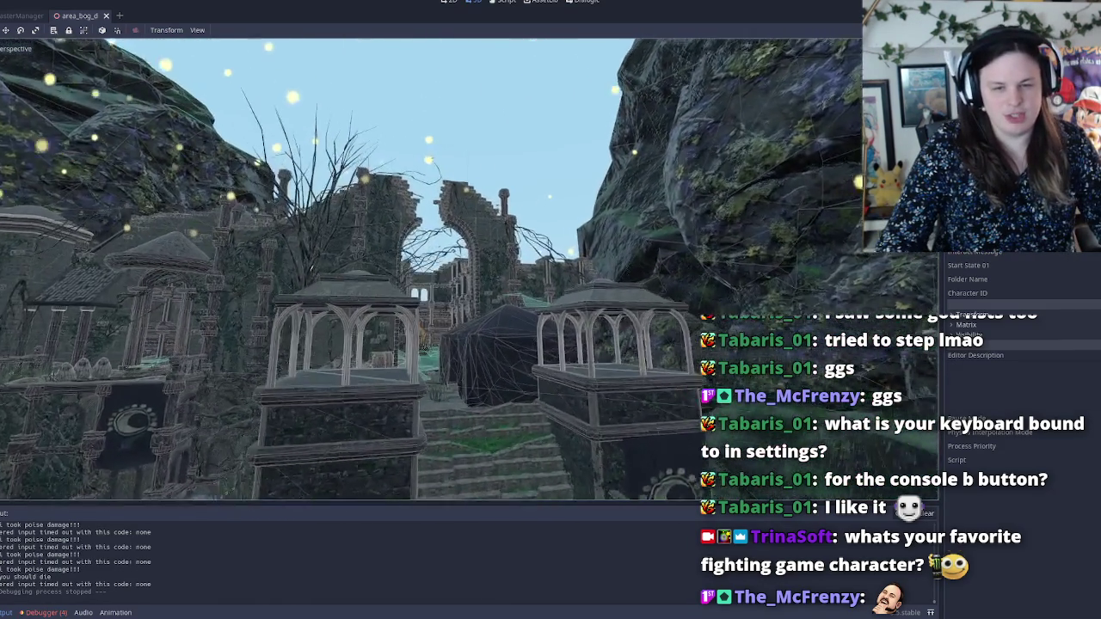
{"action": "key", "text": "w"}
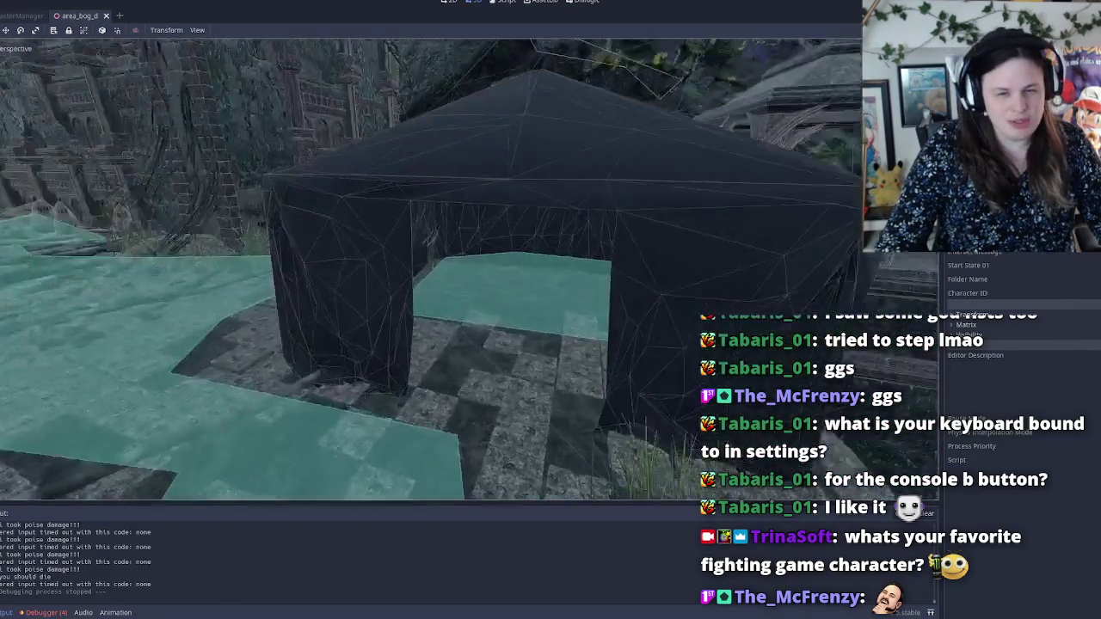
{"action": "key", "text": "w"}
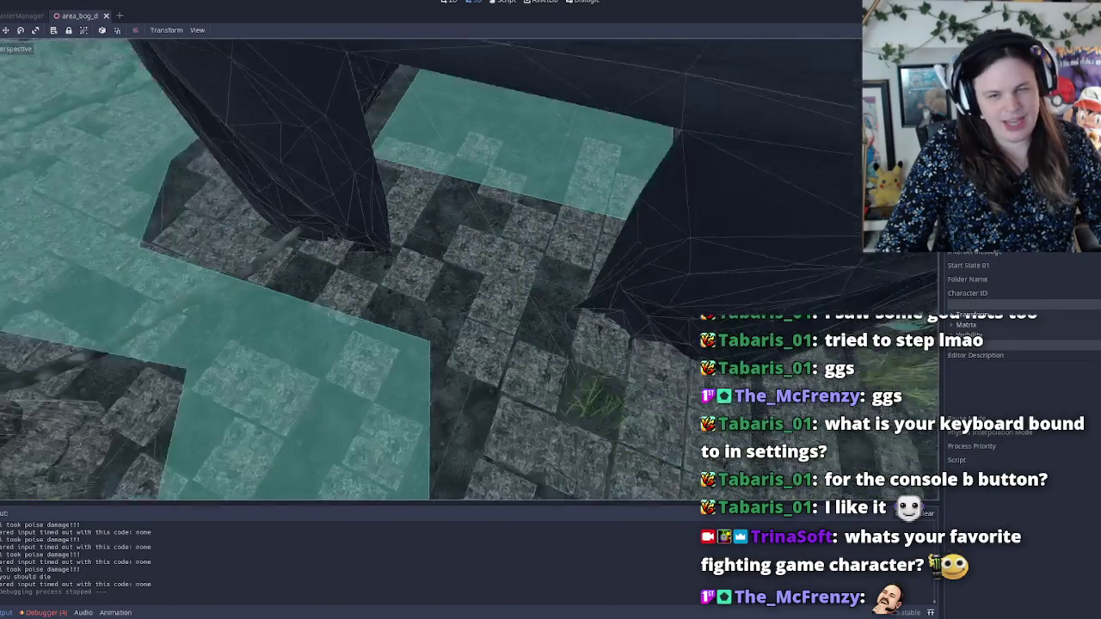
{"action": "key", "text": "w"}
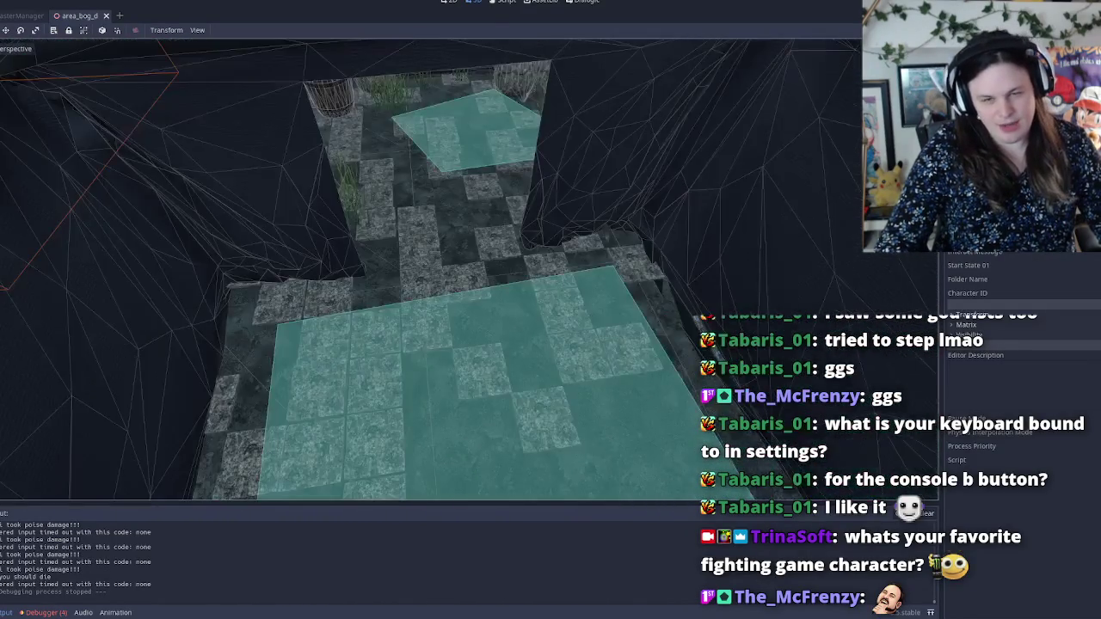
{"action": "key", "text": "s"}
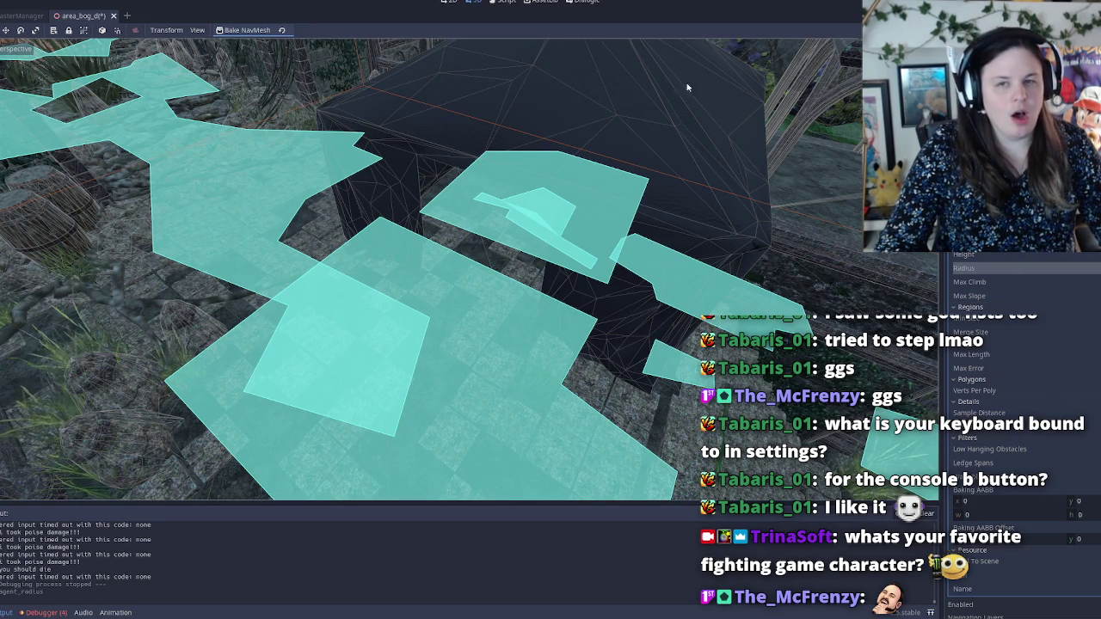
Step: Rebake the bog navmesh with the new agent radius and save the scene
{"action": "left_click", "coordinate": [248, 30]}
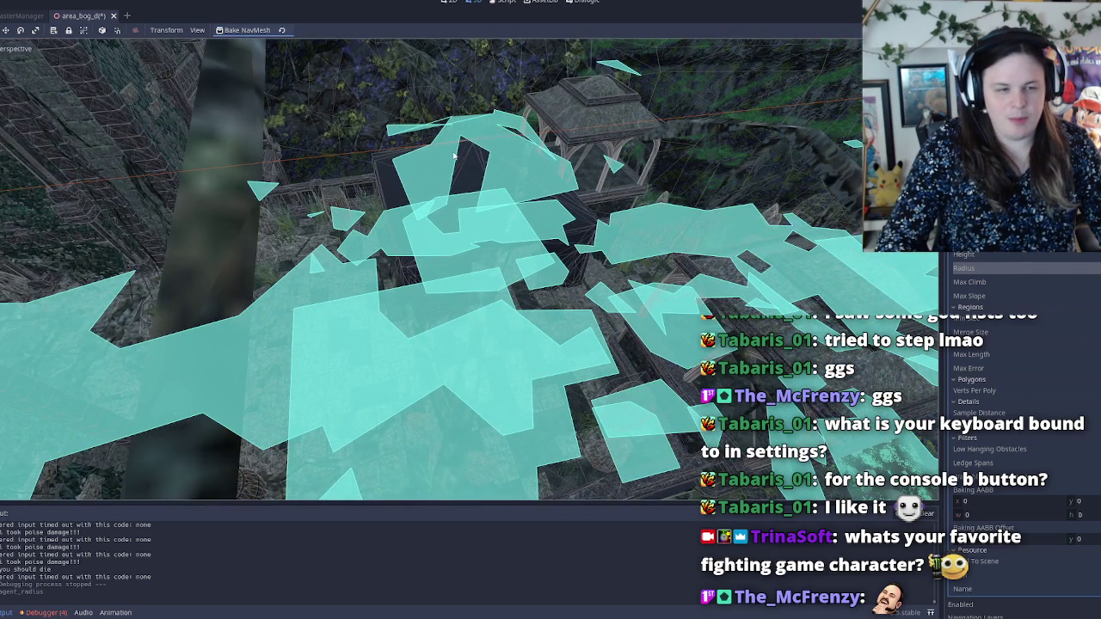
{"action": "key", "text": "ctrl+s"}
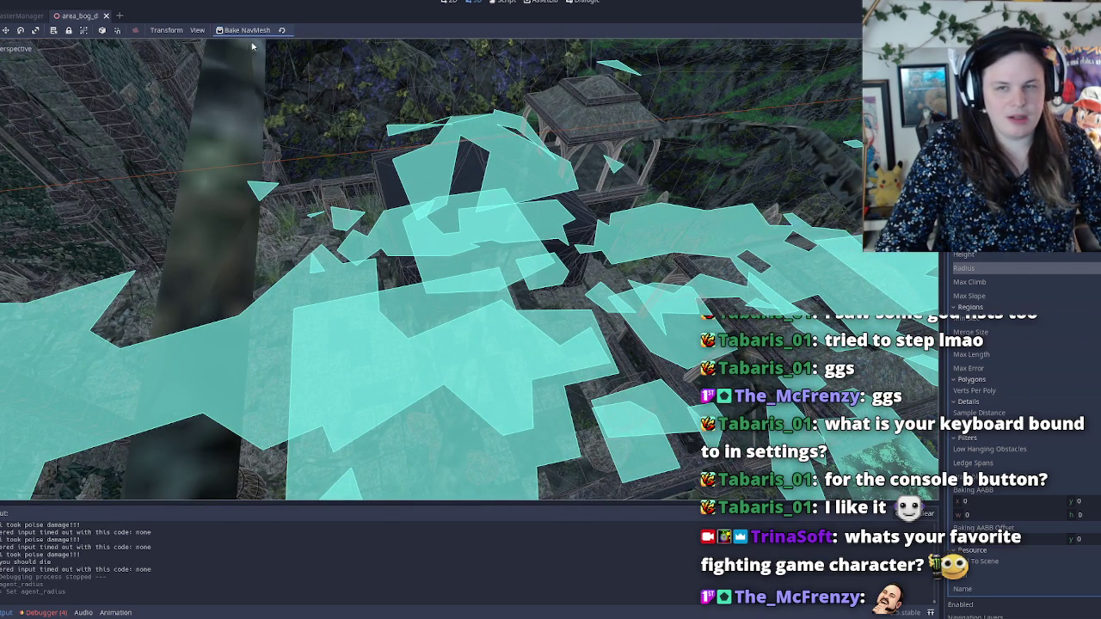
{"action": "left_click", "coordinate": [248, 32]}
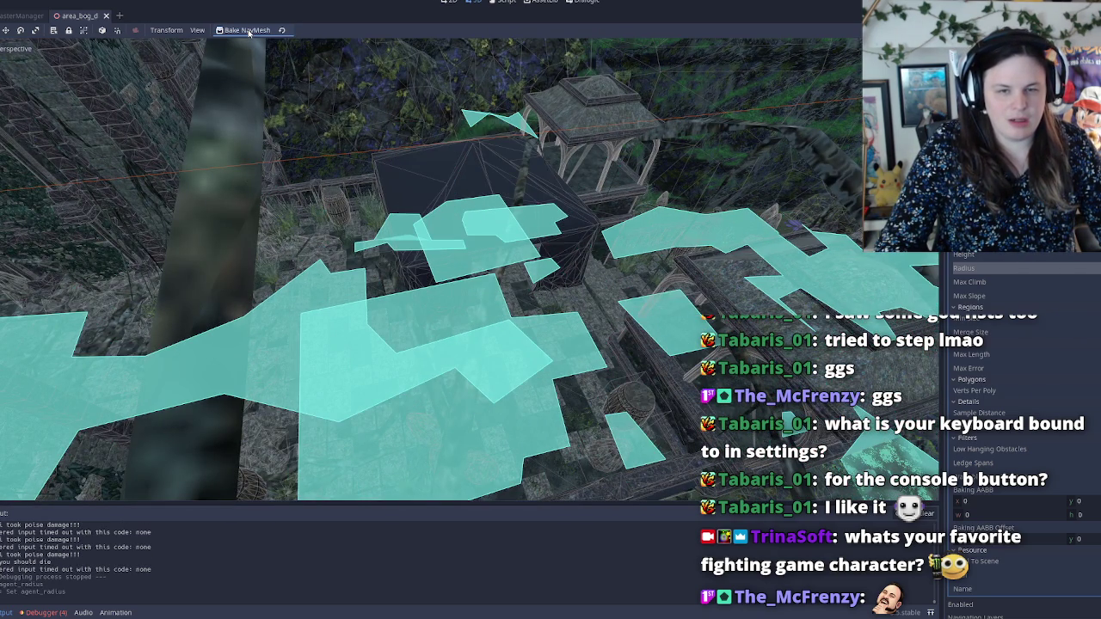
{"action": "left_click_drag", "start_coordinate": [598, 216], "coordinate": [628, 221]}
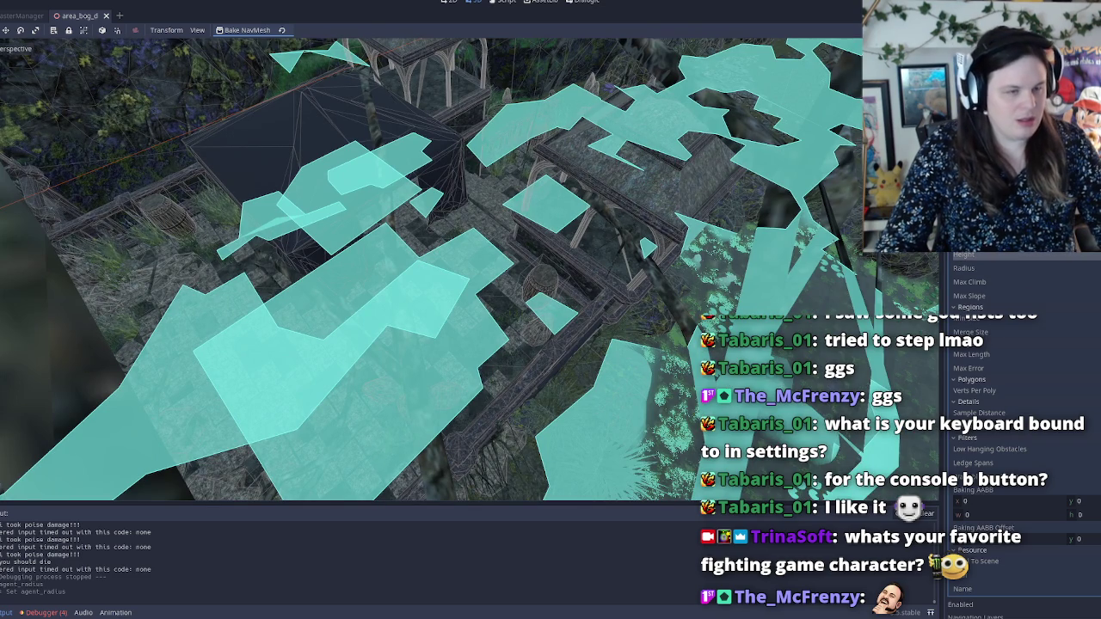
Step: Apply the new agent height, save, and rebake the navmesh, then fly over the level
{"action": "key", "text": "Return"}
{"action": "key", "text": "ctrl+s"}
{"action": "left_click", "coordinate": [247, 30]}
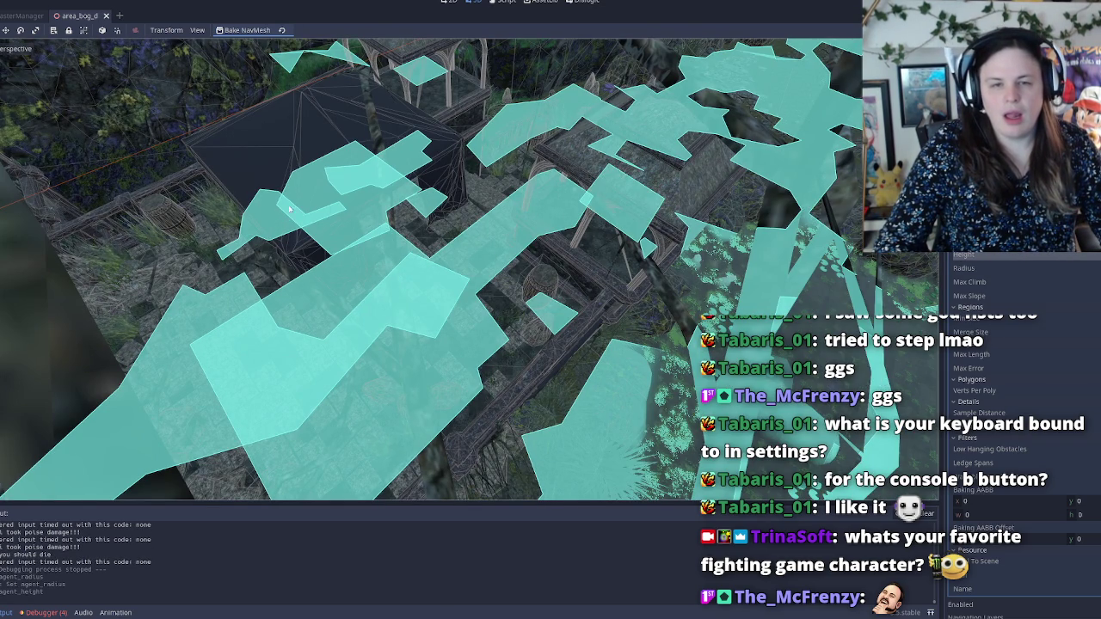
{"action": "key", "text": "w"}
{"action": "key", "text": "w"}
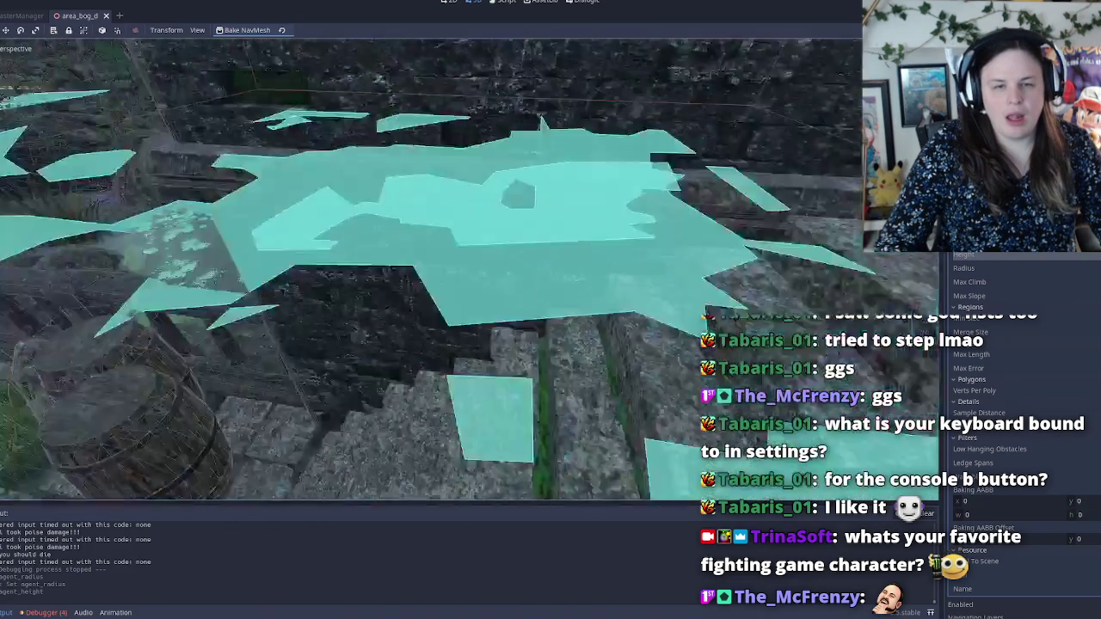
{"action": "key", "text": "s"}
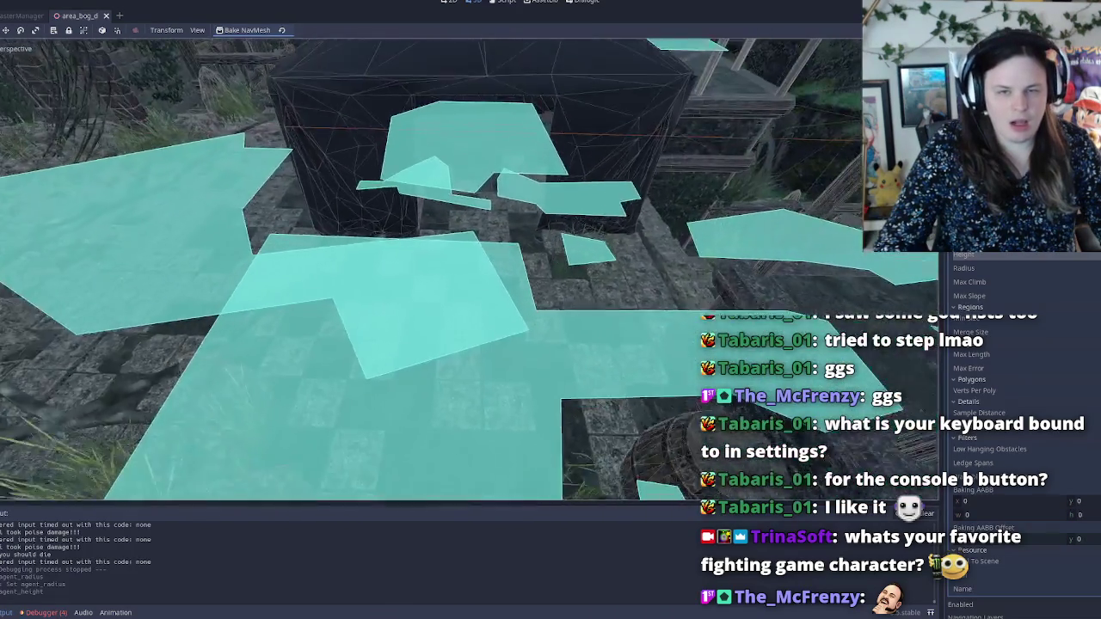
{"action": "key", "text": "w"}
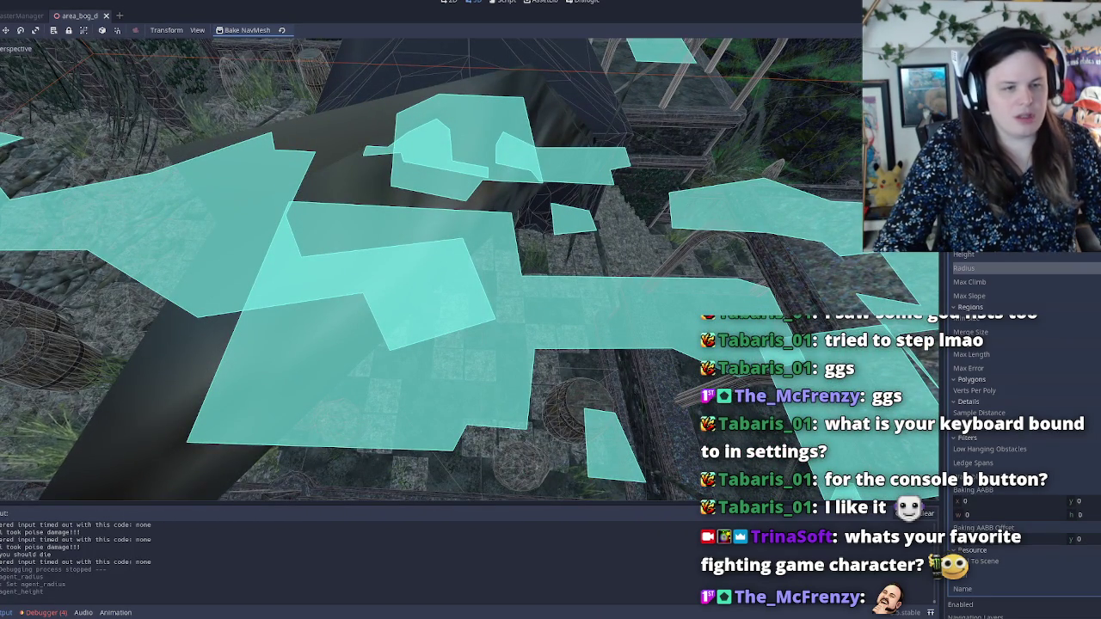
Step: Apply the adjusted agent radius, rebake the navigation mesh, and save the bog scene
{"action": "key", "text": "Return"}
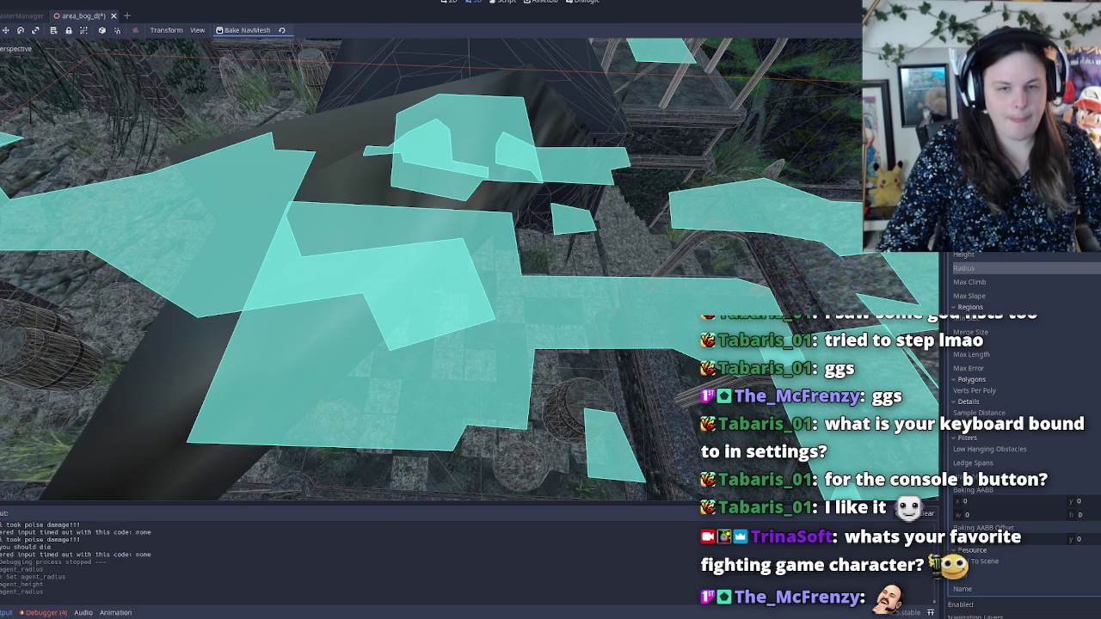
{"action": "left_click", "coordinate": [225, 30]}
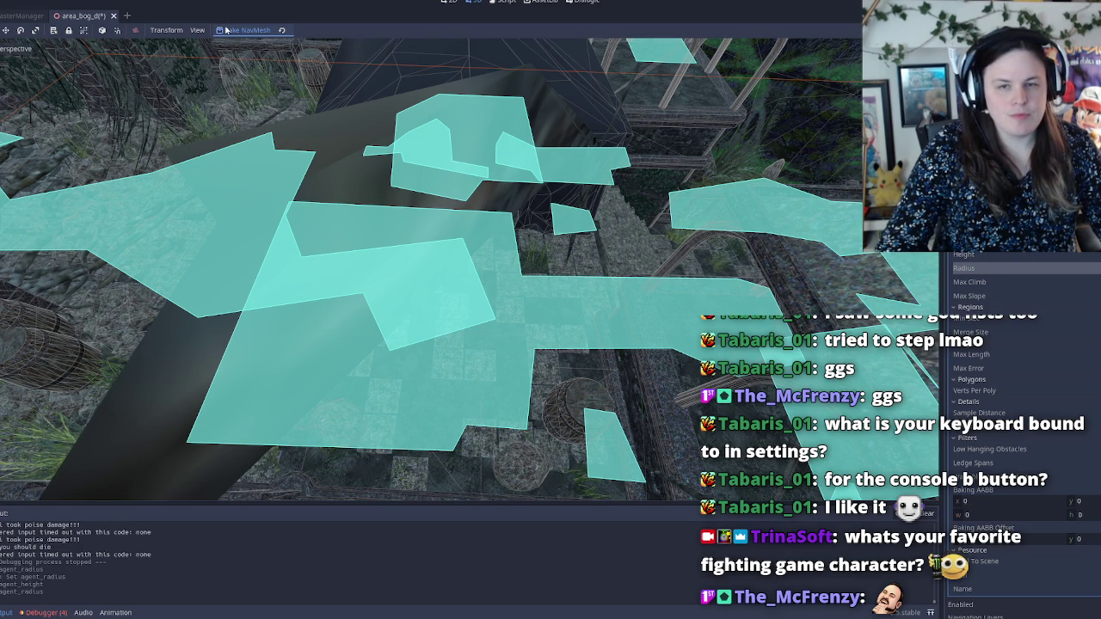
{"action": "mouse_move", "coordinate": [430, 258]}
{"action": "left_mouse_down"}
{"action": "mouse_move", "coordinate": [482, 259]}
{"action": "mouse_move", "coordinate": [439, 258]}
{"action": "left_mouse_up"}
{"action": "left_click_drag", "start_coordinate": [516, 259], "coordinate": [550, 147]}
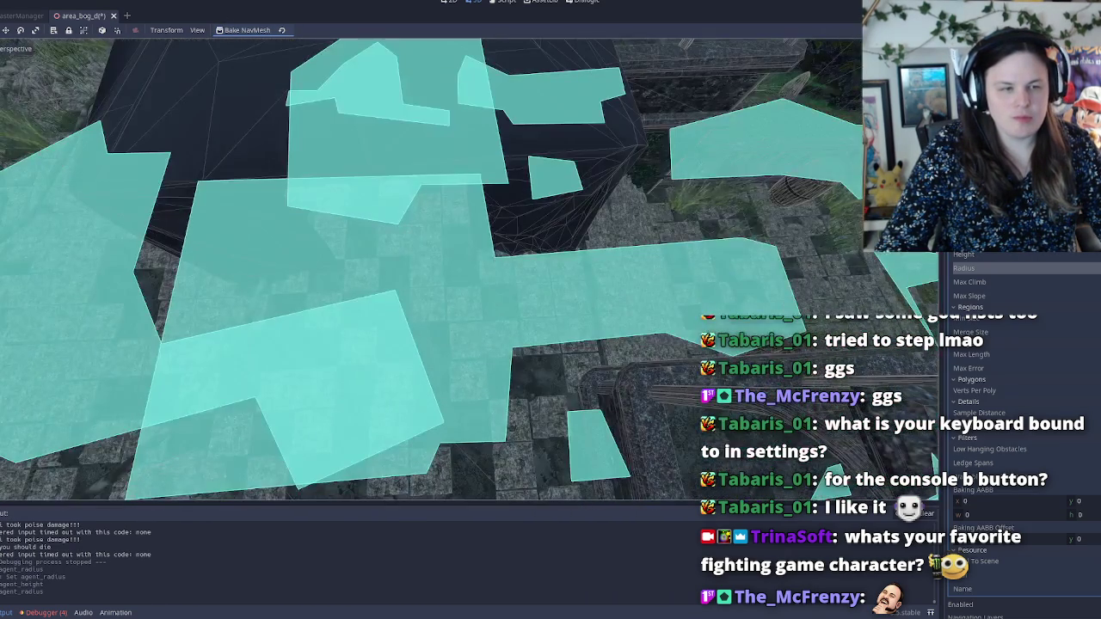
{"action": "key", "text": "ctrl+s"}
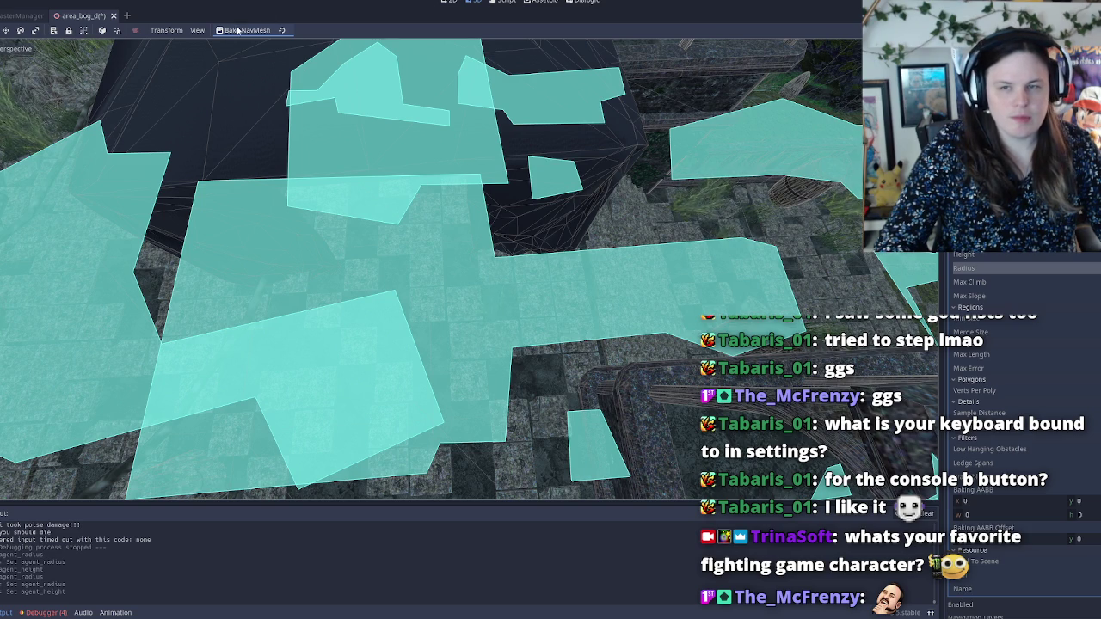
{"action": "mouse_move", "coordinate": [511, 140]}
{"action": "left_mouse_down"}
{"action": "mouse_move", "coordinate": [619, 167]}
{"action": "mouse_move", "coordinate": [765, 241]}
{"action": "left_mouse_up"}
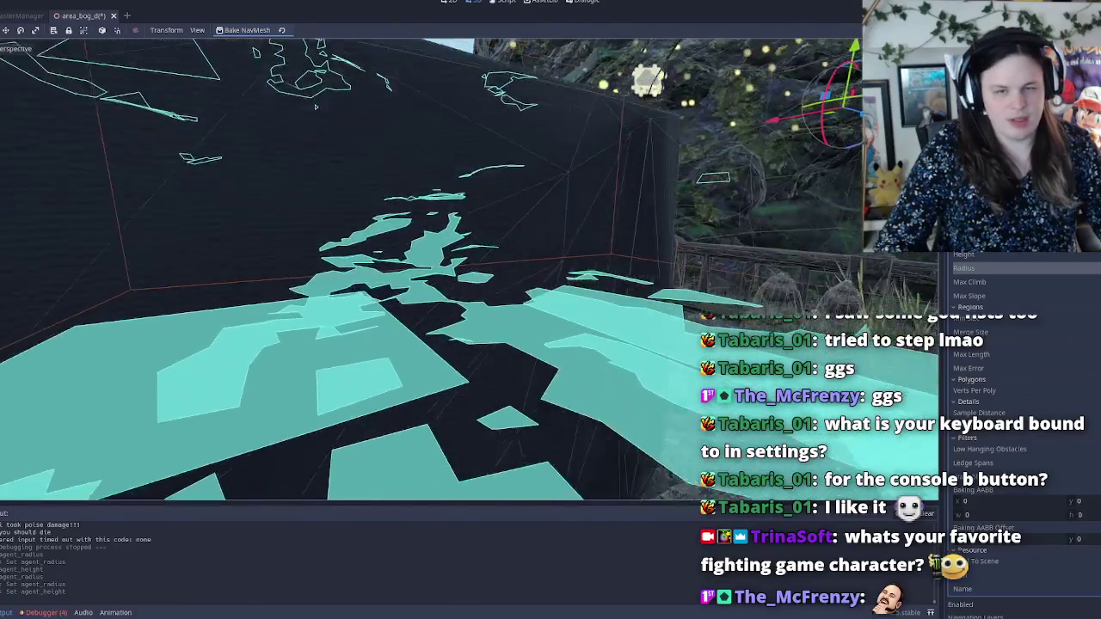
{"action": "left_click_drag", "start_coordinate": [766, 241], "coordinate": [792, 254]}
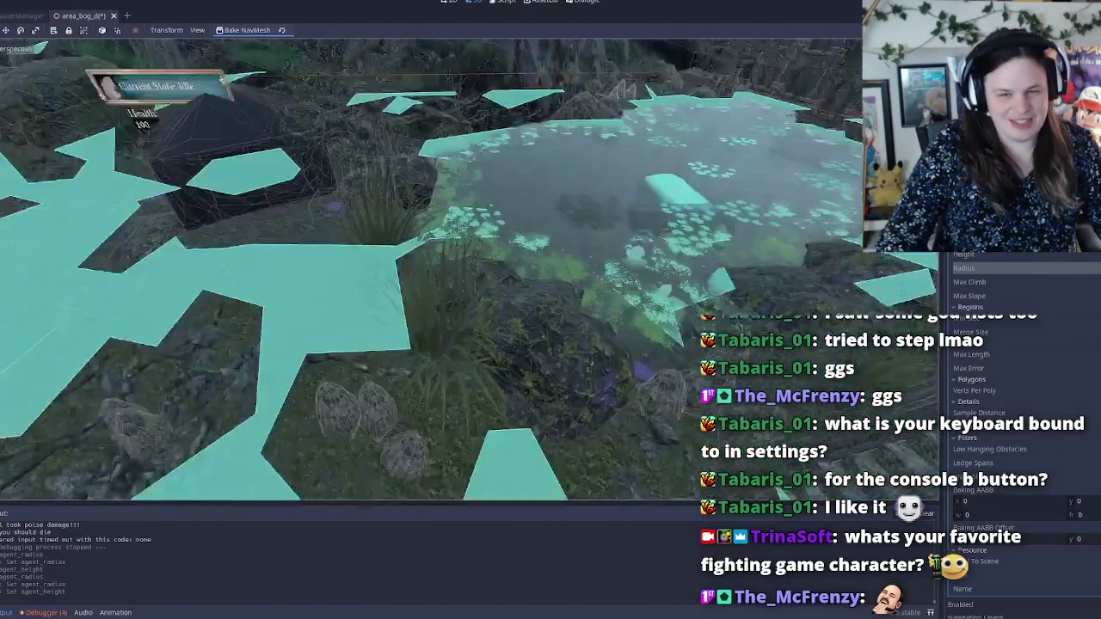
{"action": "mouse_move", "coordinate": [430, 267]}
{"action": "left_mouse_down"}
{"action": "mouse_move", "coordinate": [448, 270]}
{"action": "mouse_move", "coordinate": [400, 266]}
{"action": "left_mouse_up"}
{"action": "mouse_move", "coordinate": [550, 266]}
{"action": "left_mouse_down"}
{"action": "mouse_move", "coordinate": [574, 280]}
{"action": "mouse_move", "coordinate": [530, 277]}
{"action": "mouse_move", "coordinate": [581, 279]}
{"action": "mouse_move", "coordinate": [494, 213]}
{"action": "left_mouse_up"}
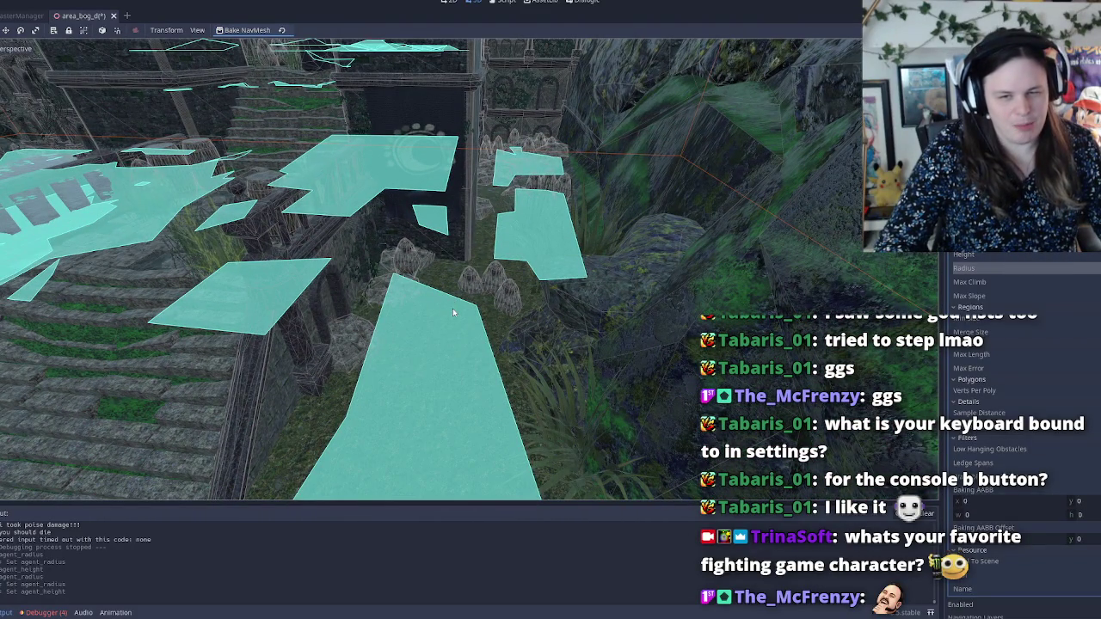
{"action": "mouse_move", "coordinate": [462, 251]}
{"action": "left_mouse_down"}
{"action": "mouse_move", "coordinate": [447, 249]}
{"action": "mouse_move", "coordinate": [482, 245]}
{"action": "mouse_move", "coordinate": [491, 265]}
{"action": "mouse_move", "coordinate": [504, 215]}
{"action": "mouse_move", "coordinate": [473, 205]}
{"action": "left_mouse_up"}
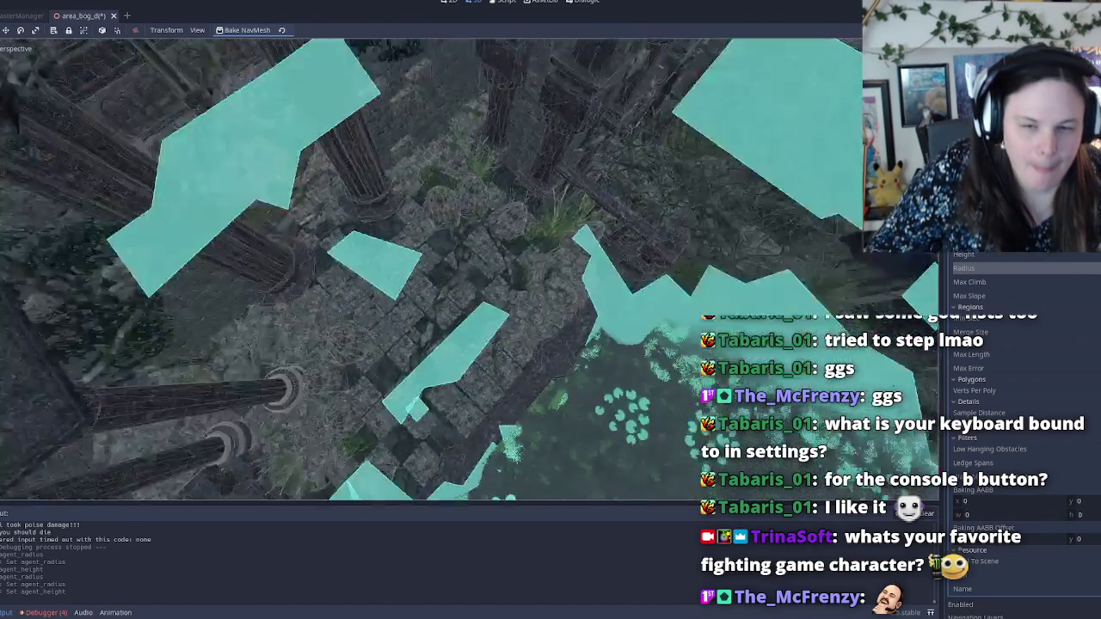
{"action": "key", "text": "d"}
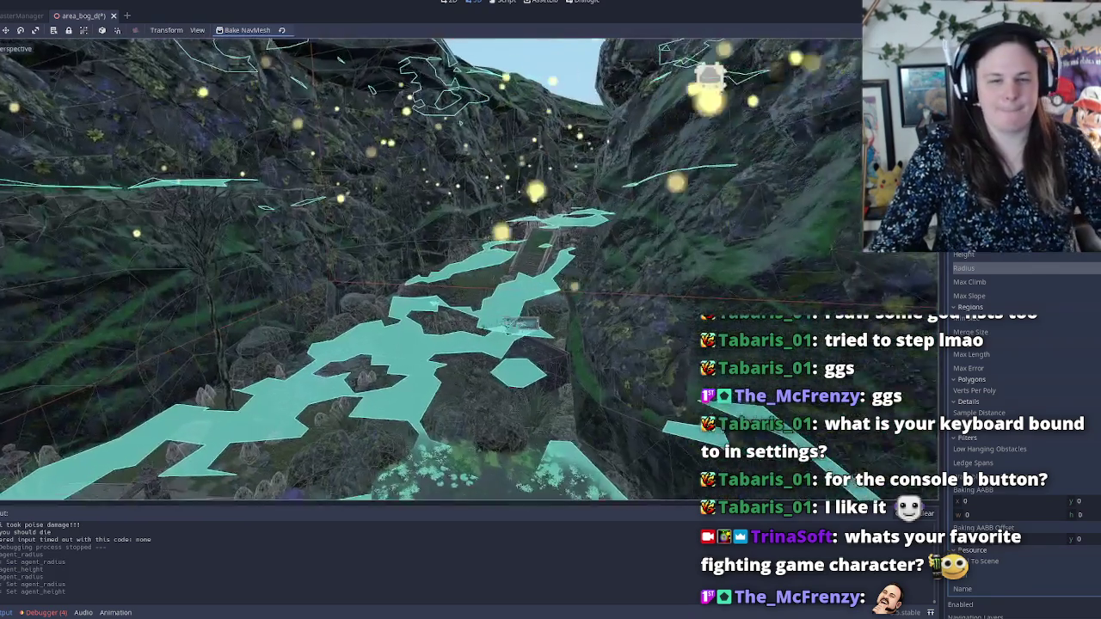
{"action": "key", "text": "w"}
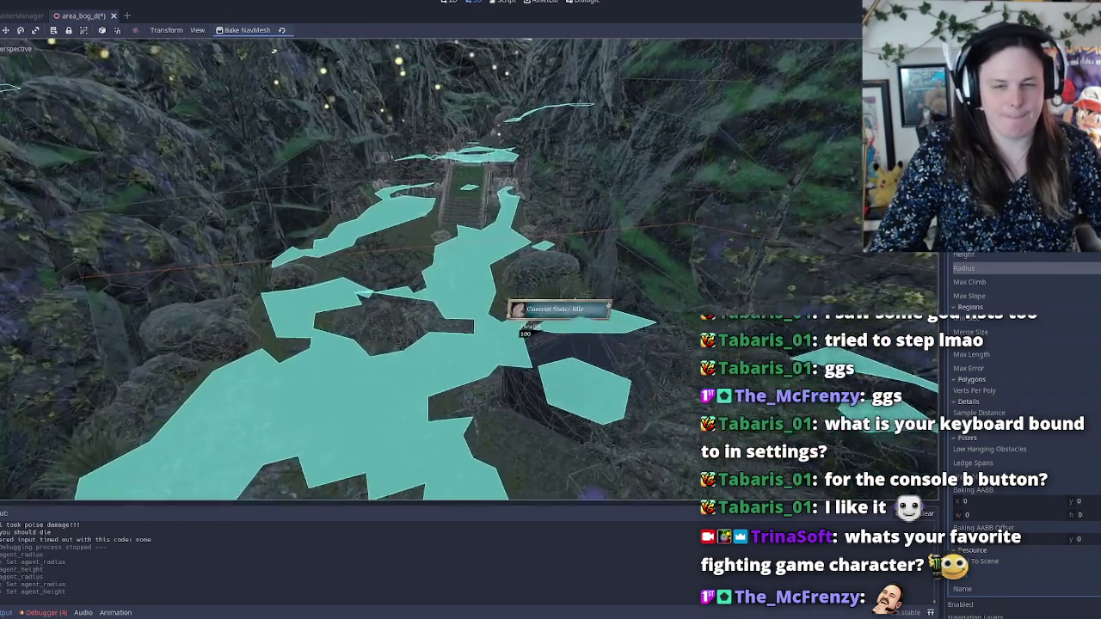
{"action": "key", "text": "w"}
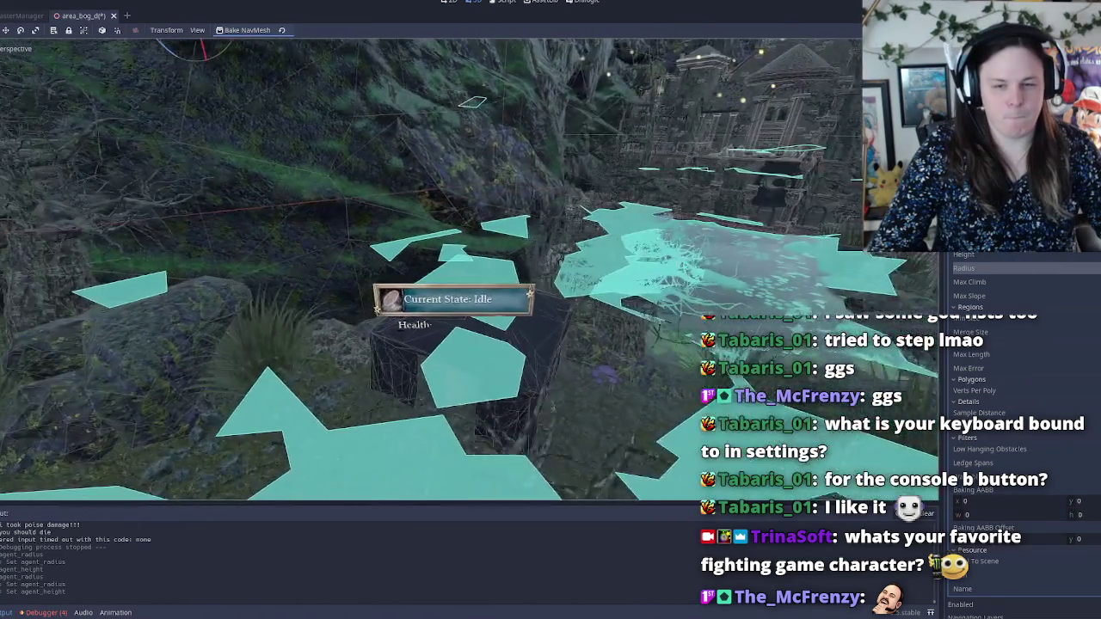
{"action": "key", "text": "s"}
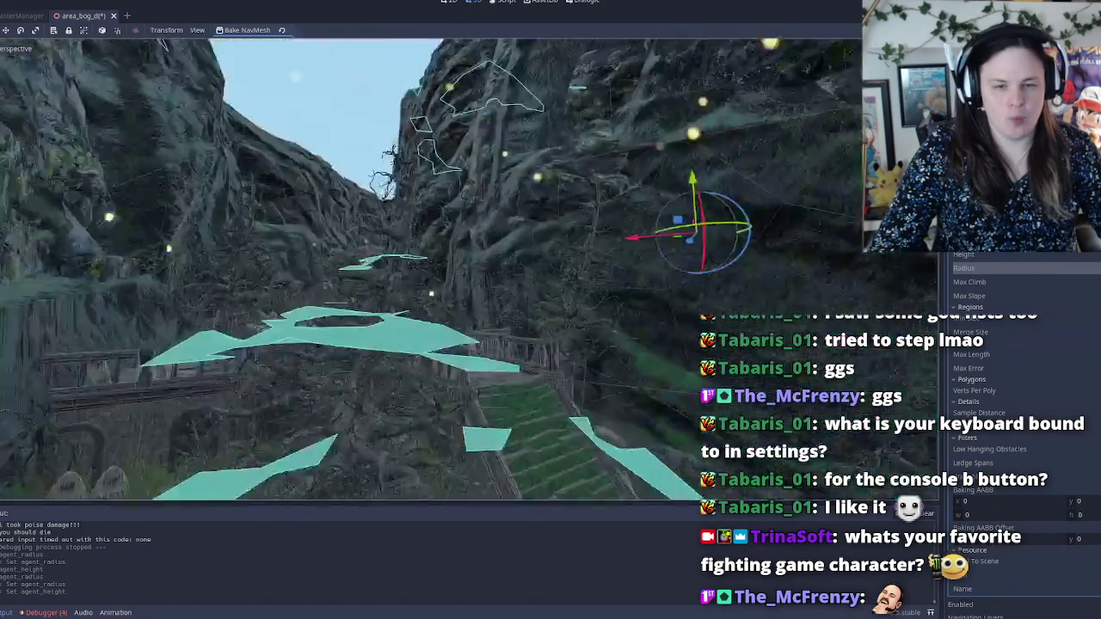
{"action": "key", "text": "w"}
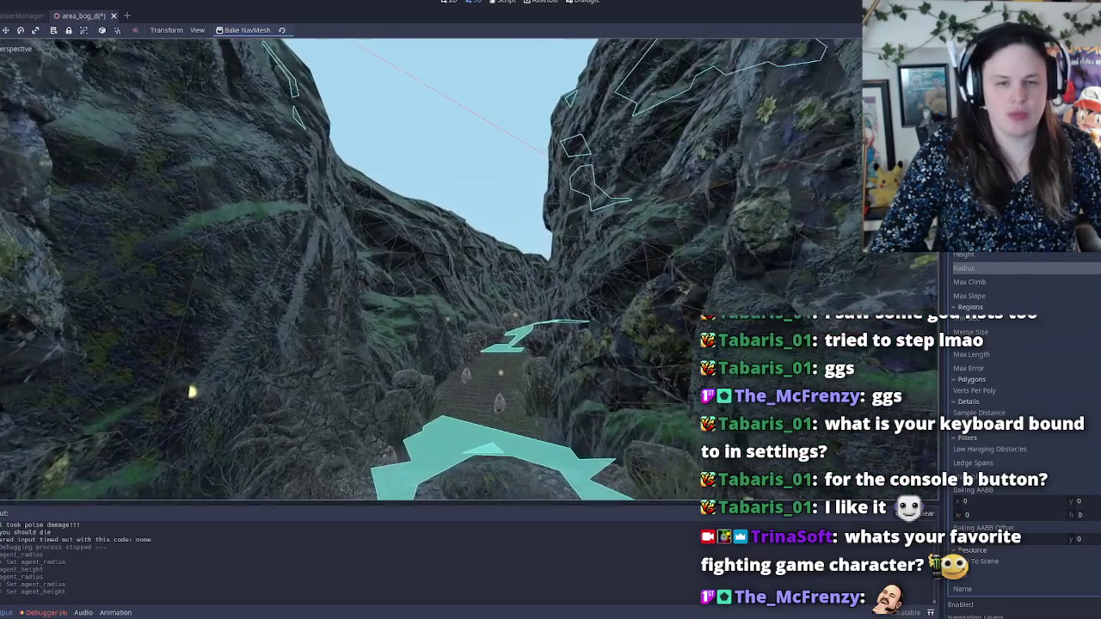
{"action": "key", "text": "w"}
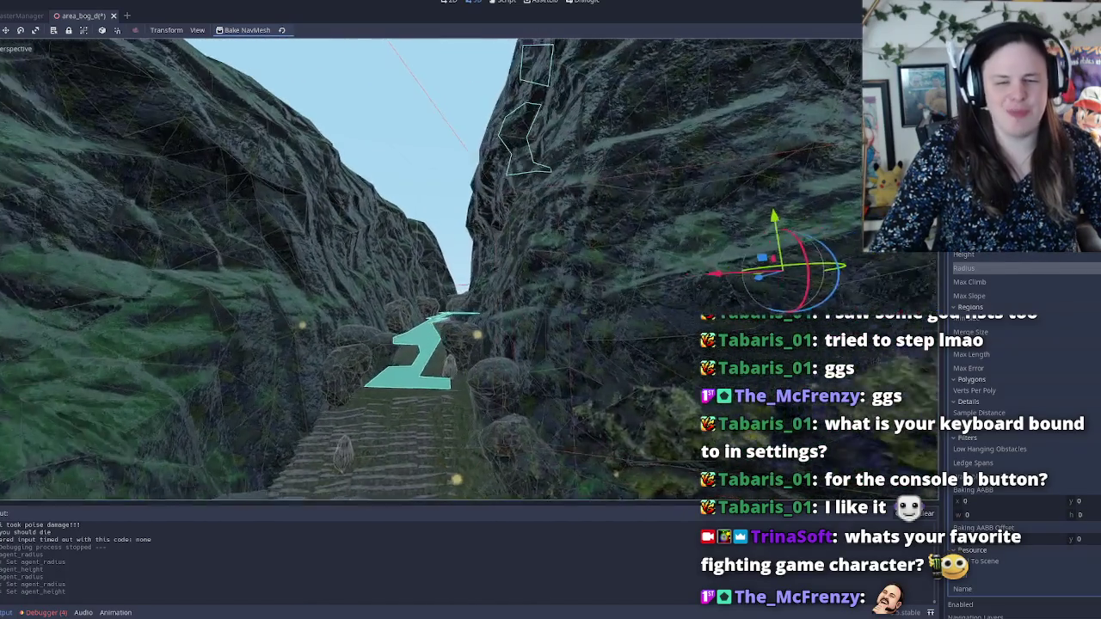
{"action": "key", "text": "w"}
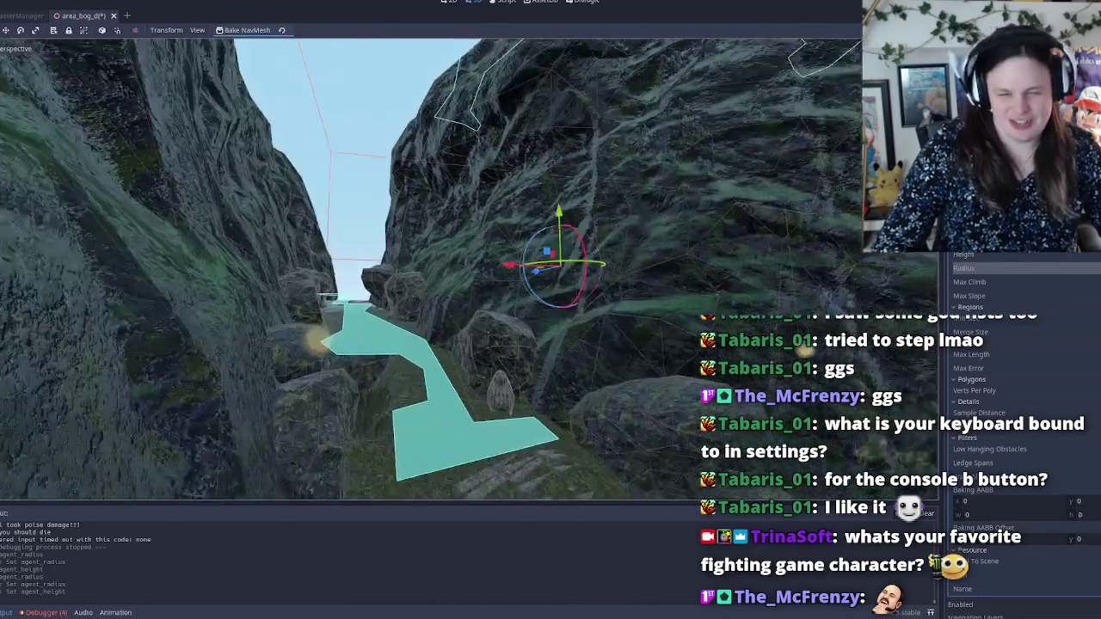
{"action": "key", "text": "w"}
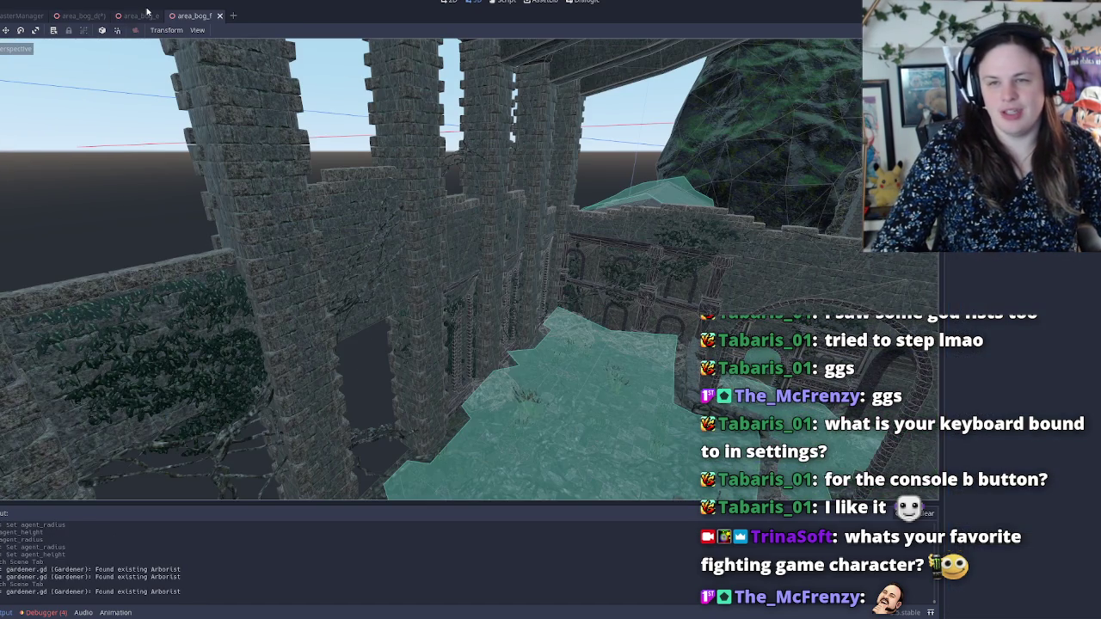
Step: Close the area_bog_e scene tab, leaving area_bog_f open
{"action": "middle_click", "coordinate": [146, 14]}
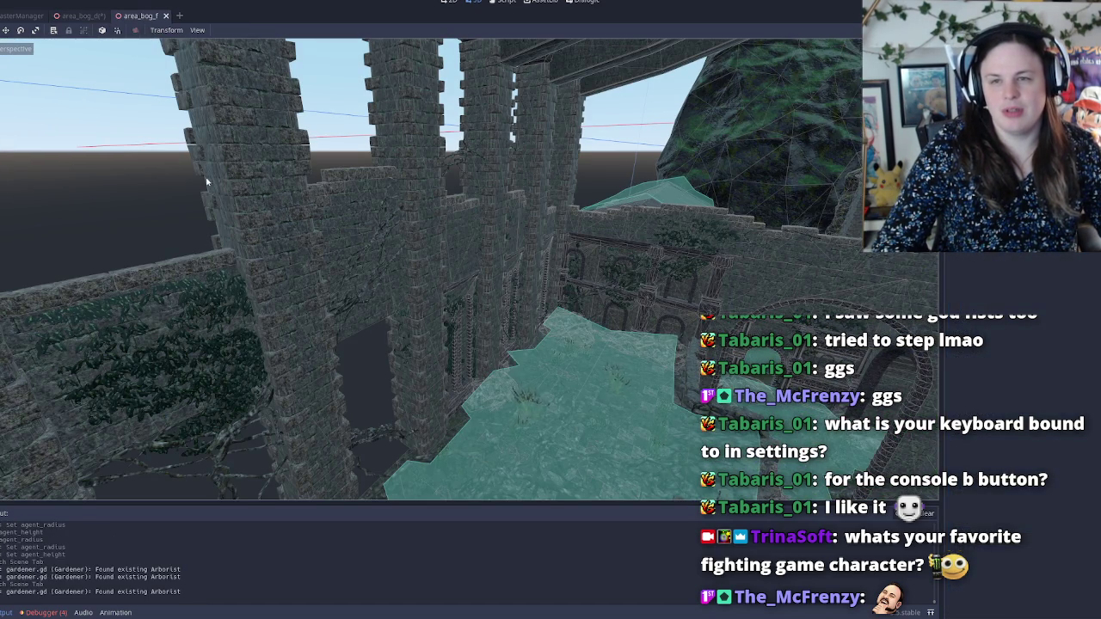
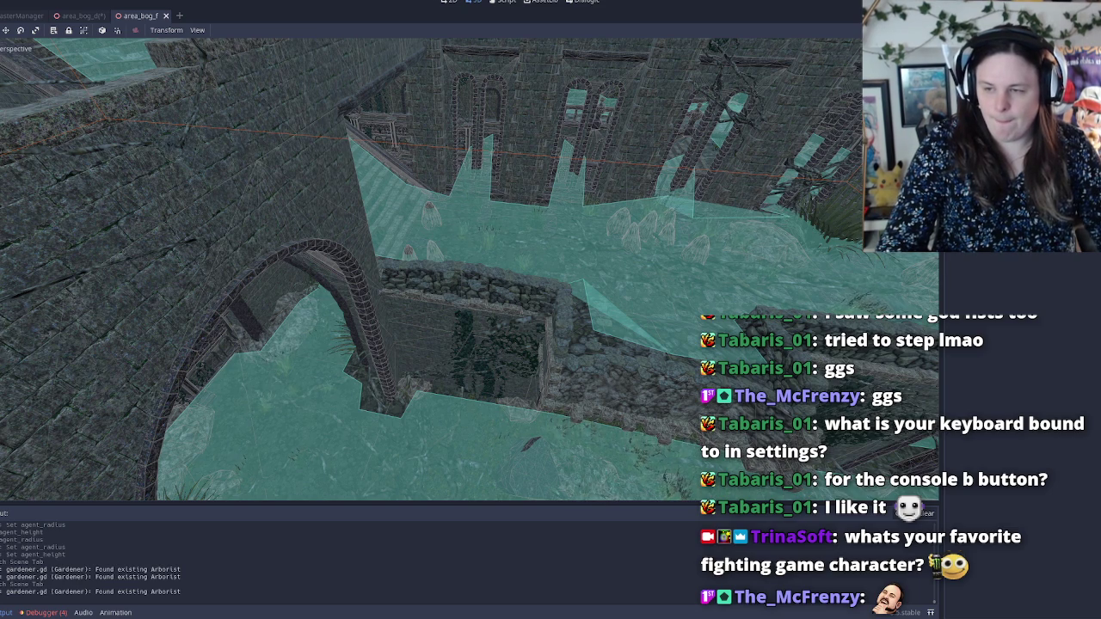
Step: Drop an EntityStoryNPC.tscn instance onto the bog floor navmesh, where it shows Health 100
{"action": "key", "text": "F5"}
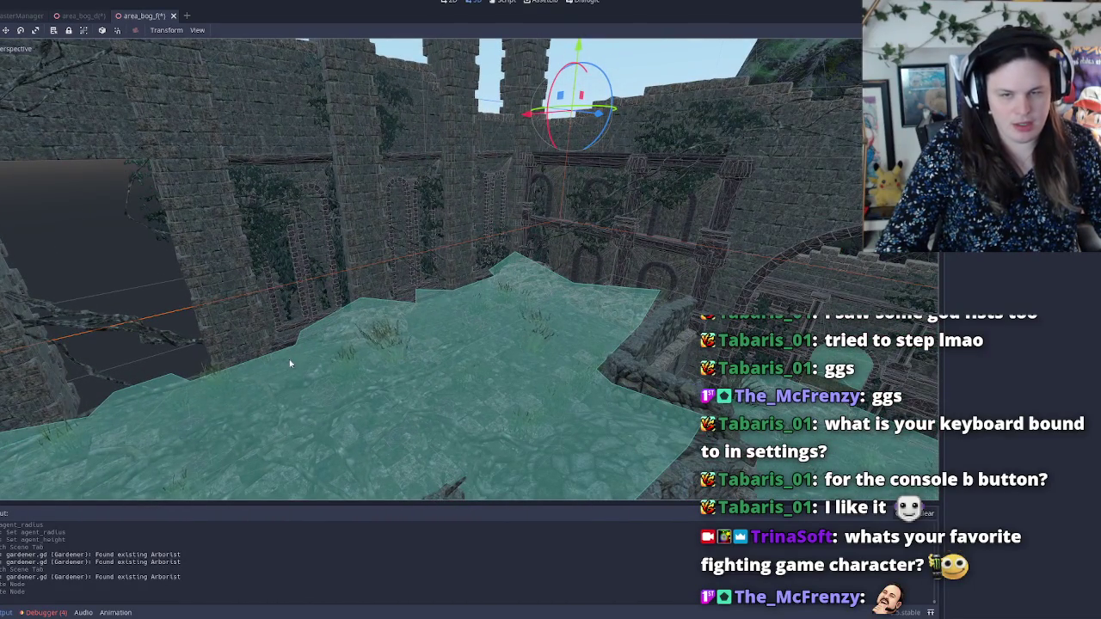
{"action": "mouse_move", "coordinate": [290, 364]}
{"action": "left_mouse_down"}
{"action": "mouse_move", "coordinate": [378, 332]}
{"action": "mouse_move", "coordinate": [554, 313]}
{"action": "left_mouse_up"}
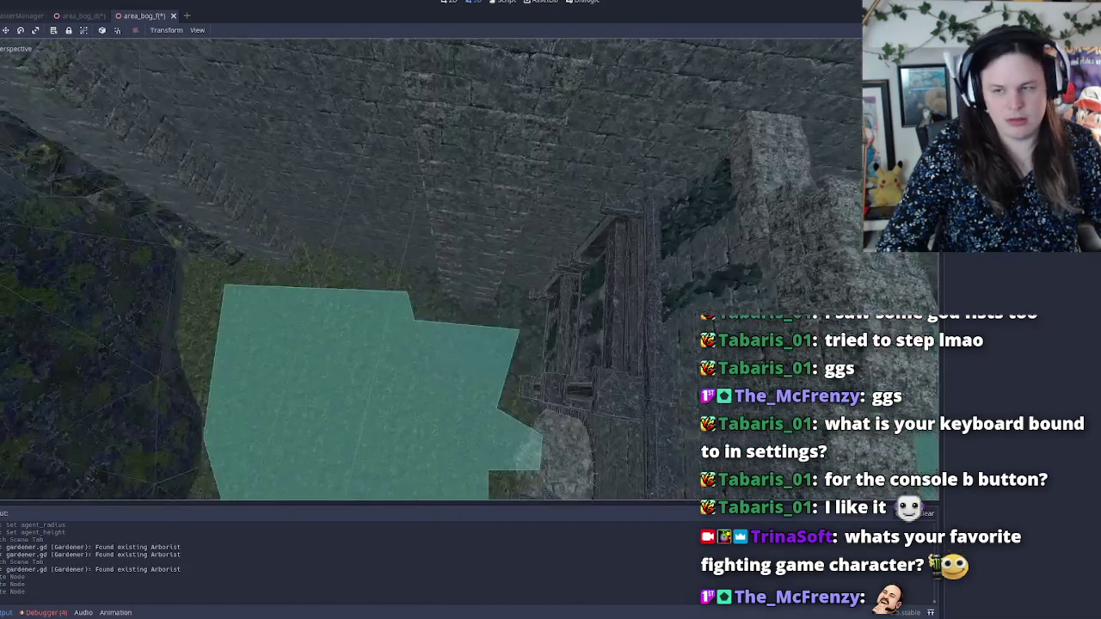
{"action": "mouse_move", "coordinate": [163, 422]}
{"action": "left_mouse_down"}
{"action": "mouse_move", "coordinate": [427, 380]}
{"action": "mouse_move", "coordinate": [462, 358]}
{"action": "left_mouse_up"}
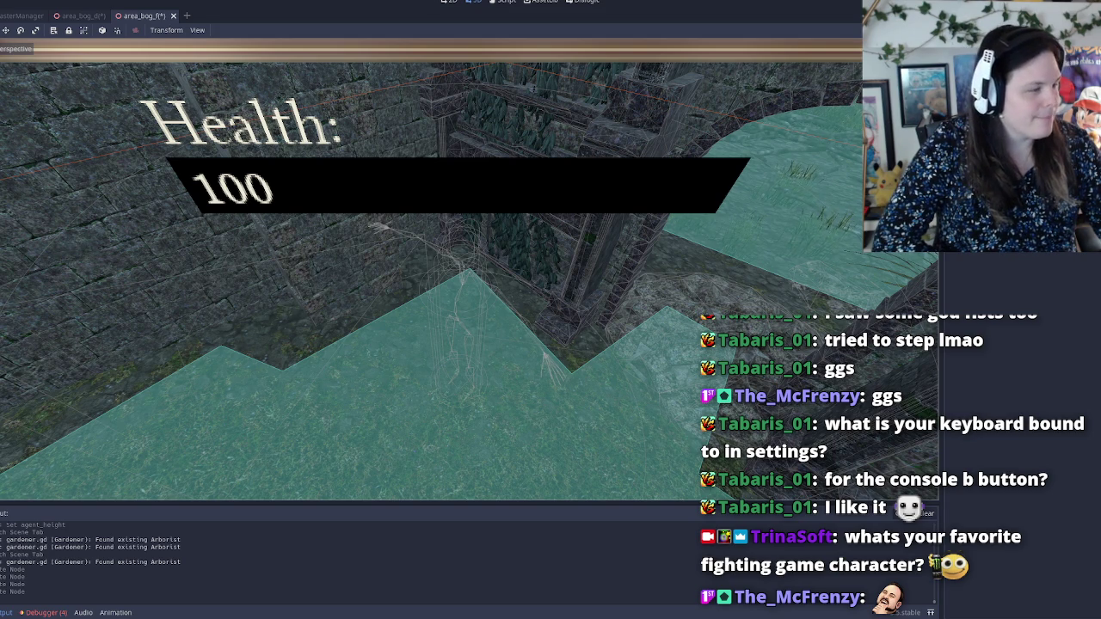
{"action": "key", "text": "w"}
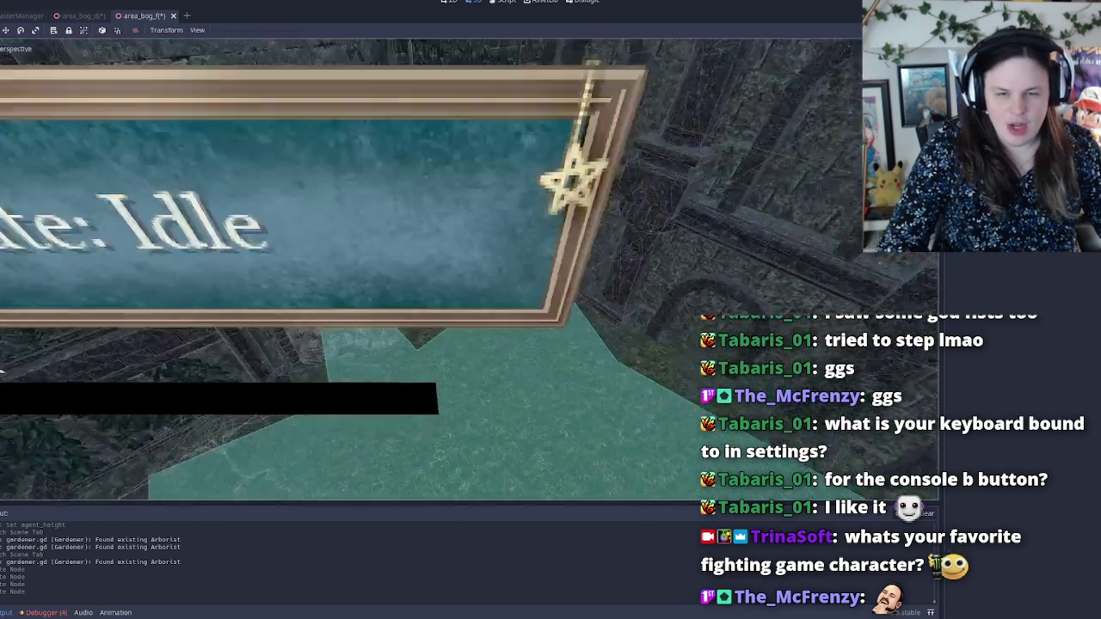
{"action": "key", "text": "s"}
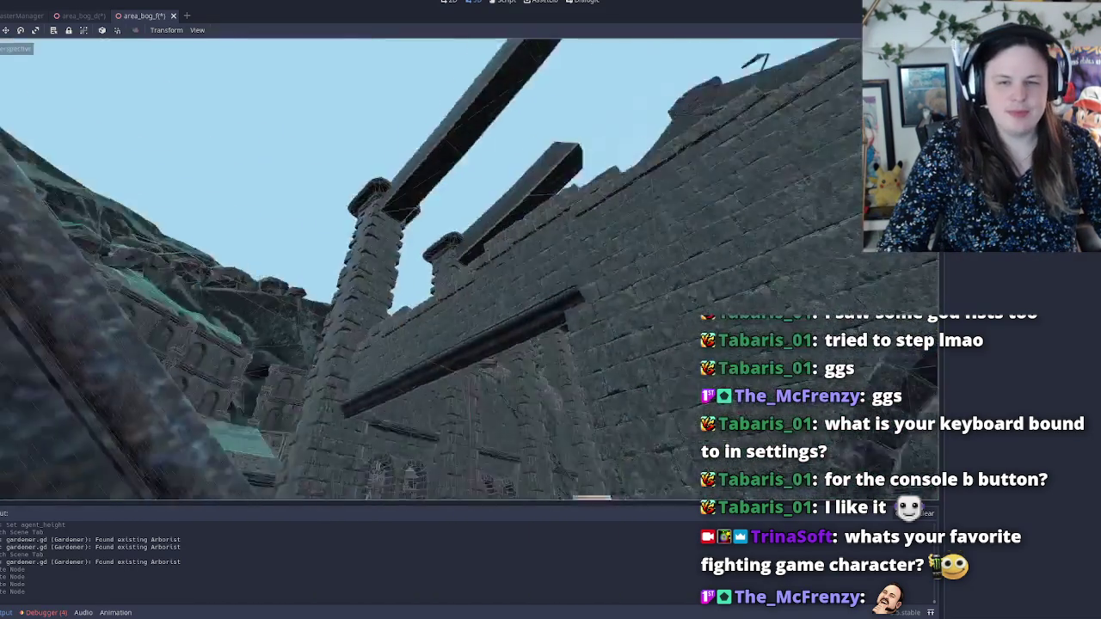
{"action": "key", "text": "e"}
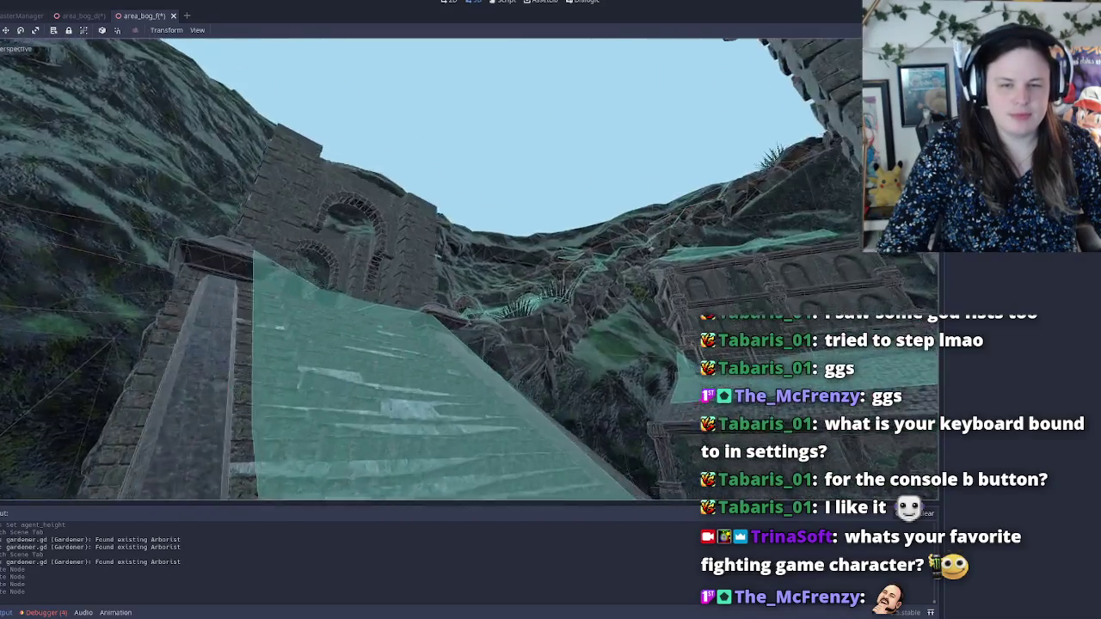
{"action": "key", "text": "w"}
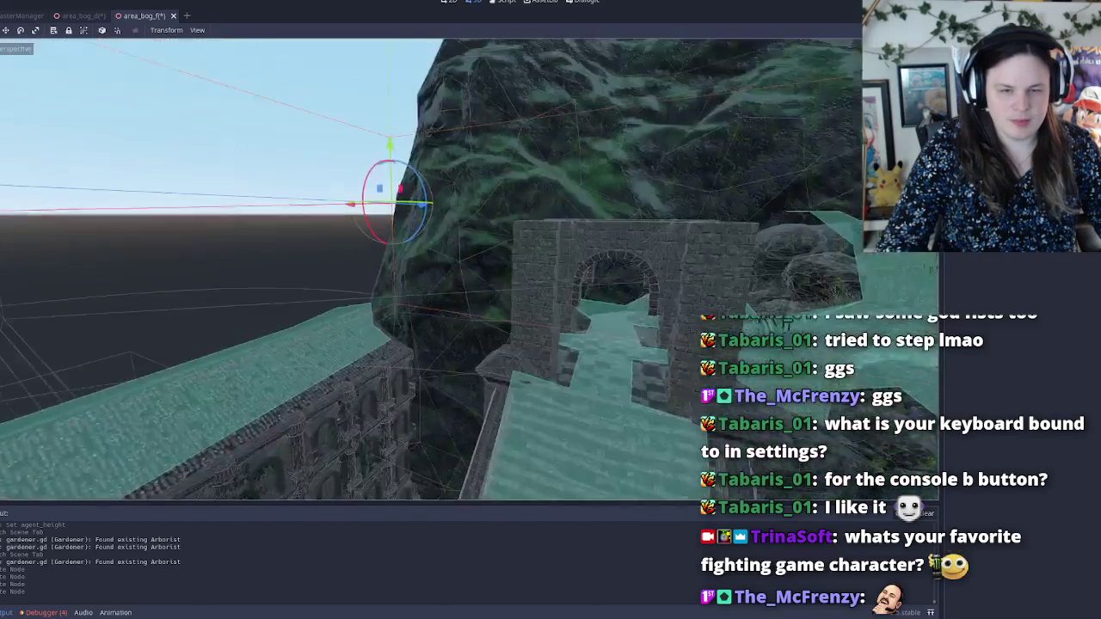
{"action": "key", "text": "e"}
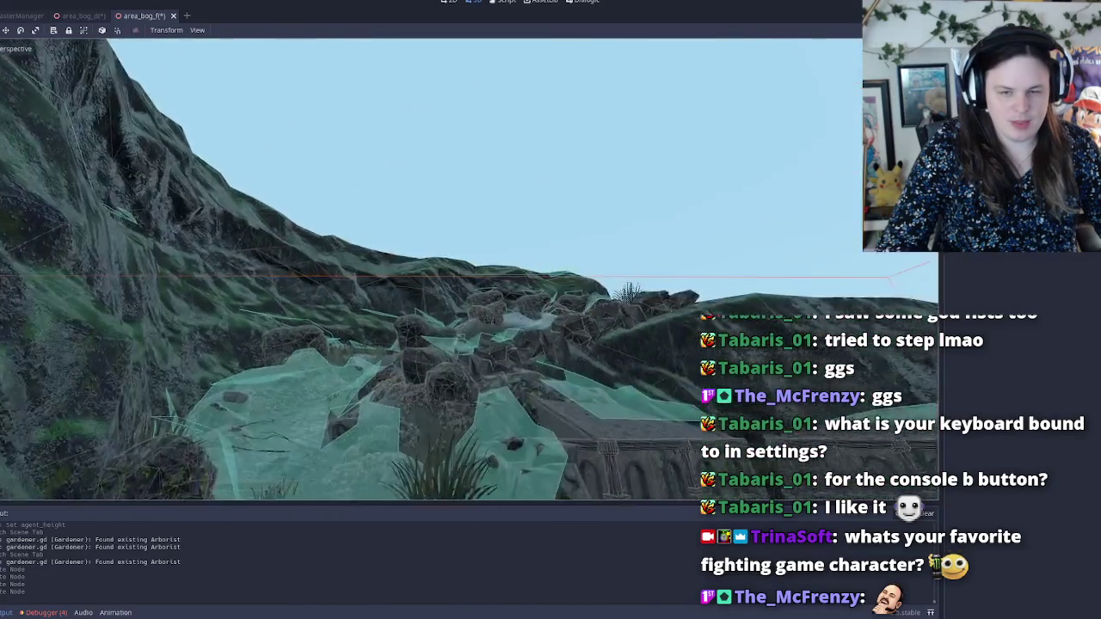
{"action": "key", "text": "w"}
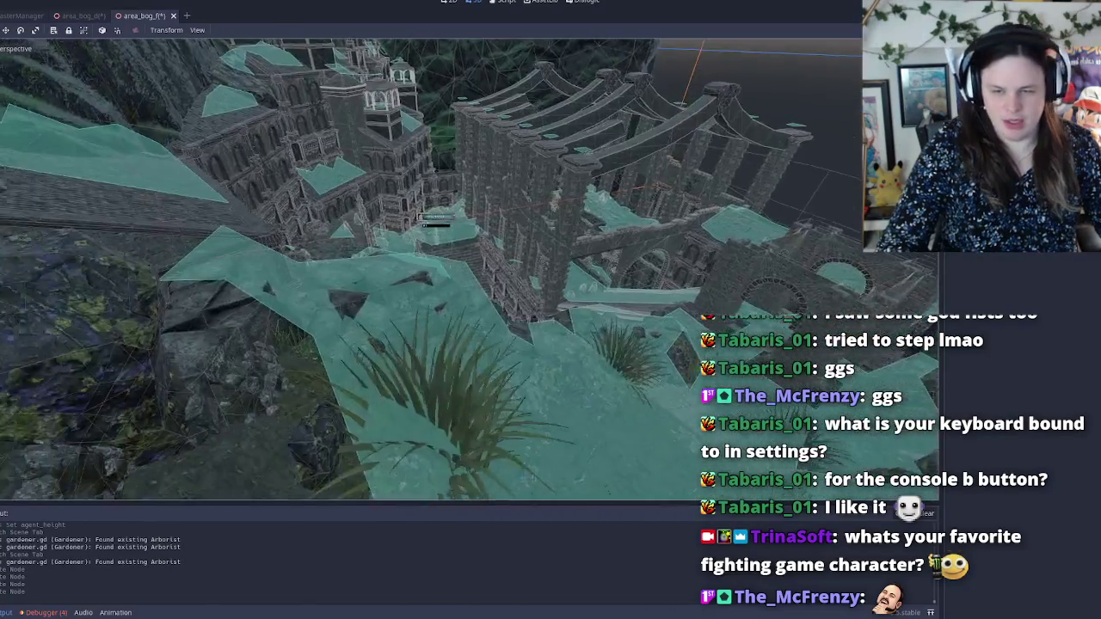
{"action": "key", "text": "w"}
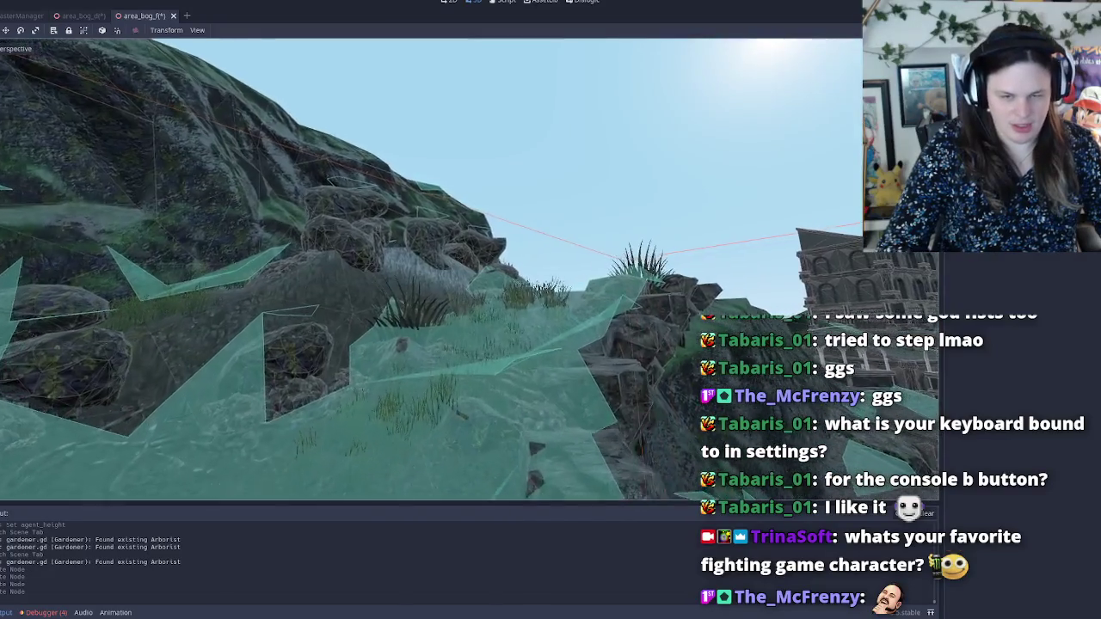
{"action": "key", "text": "w"}
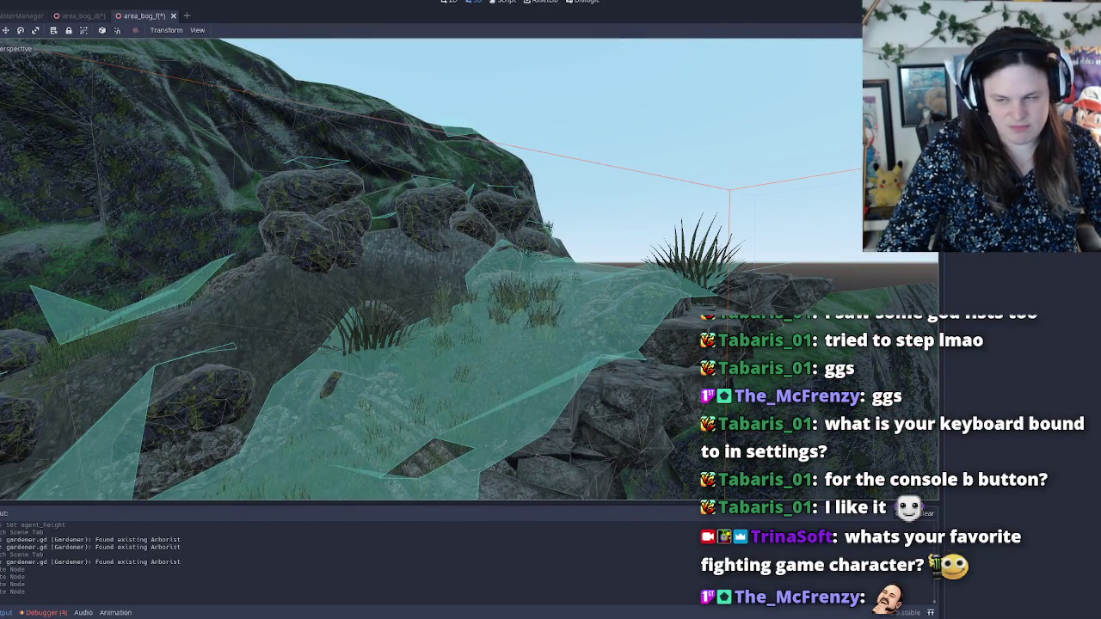
{"action": "key", "text": "w"}
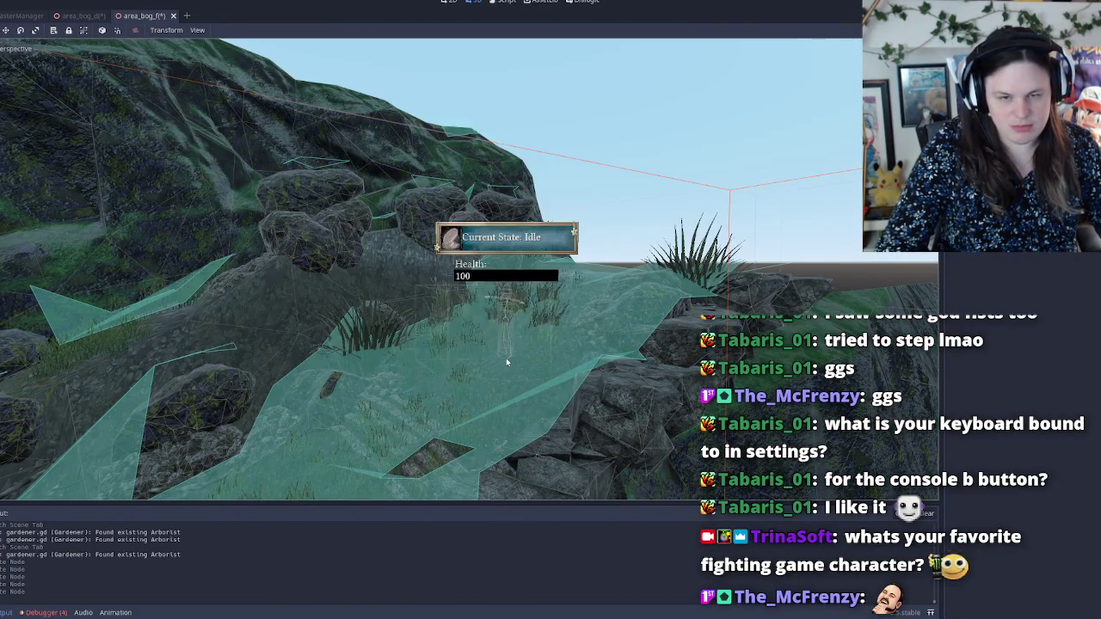
{"action": "key", "text": "w"}
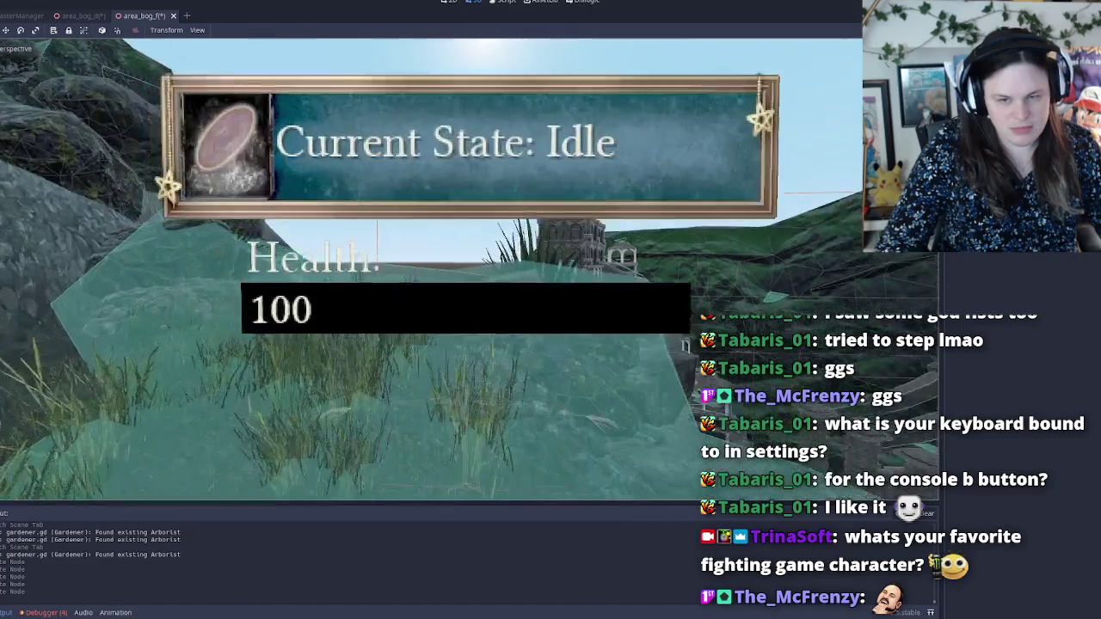
{"action": "key", "text": "w"}
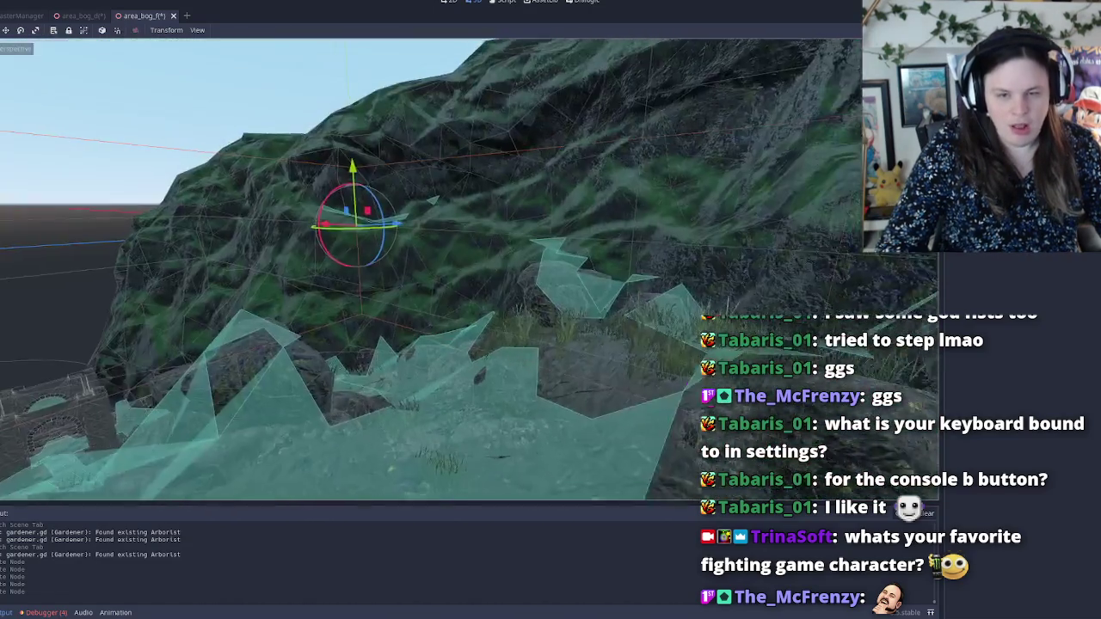
{"action": "key", "text": "w"}
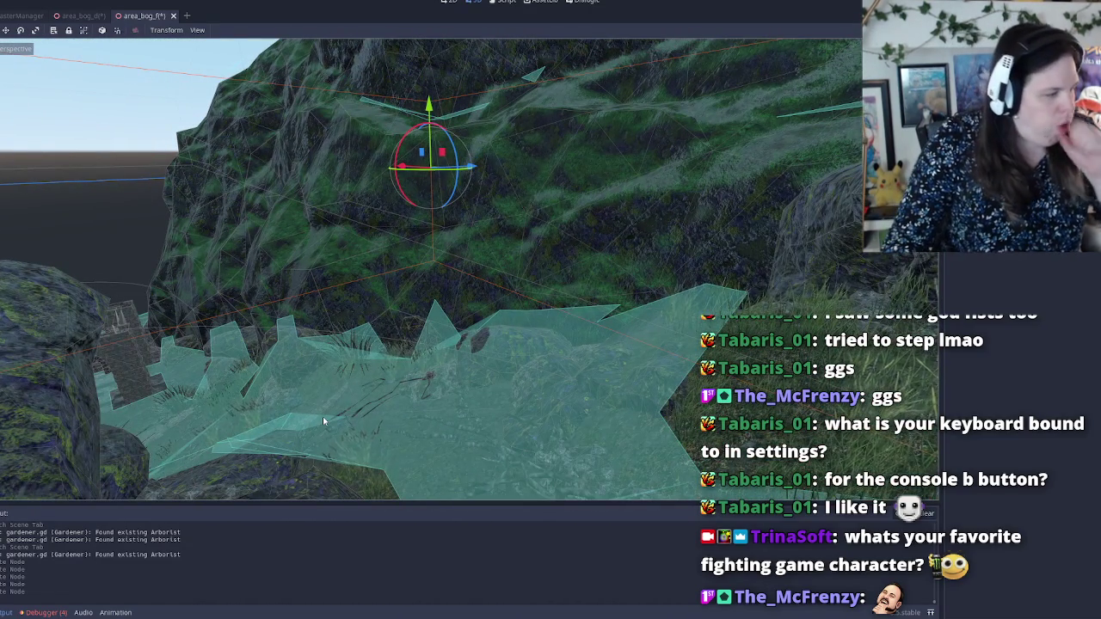
{"action": "key", "text": "w"}
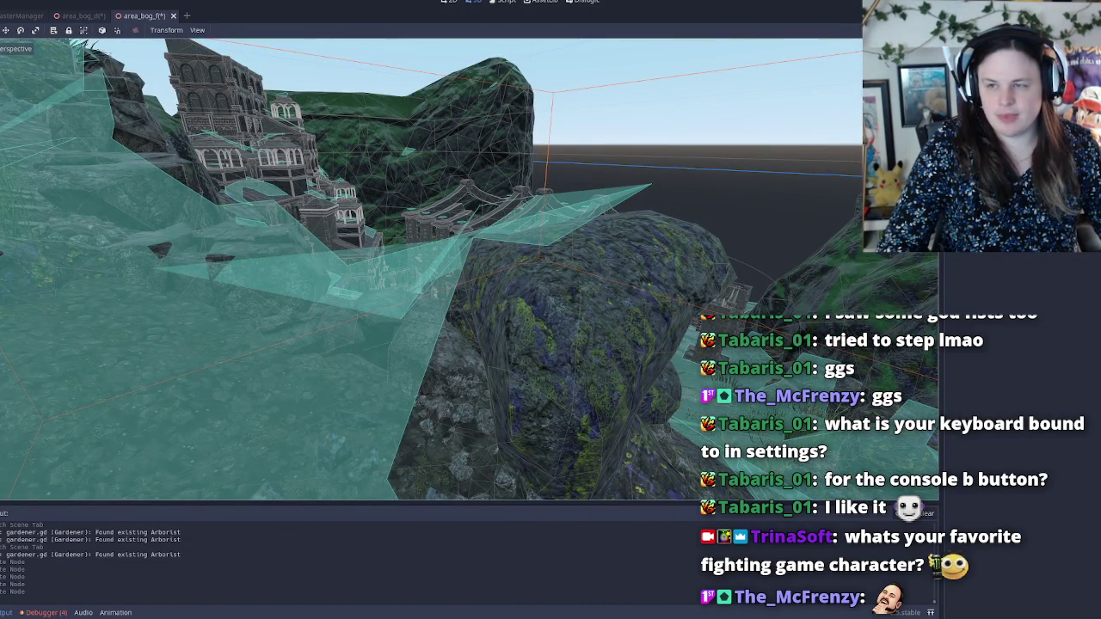
Step: Select the placed NPC, undo its last position change, and save area_bog_f
{"action": "left_click", "coordinate": [494, 318]}
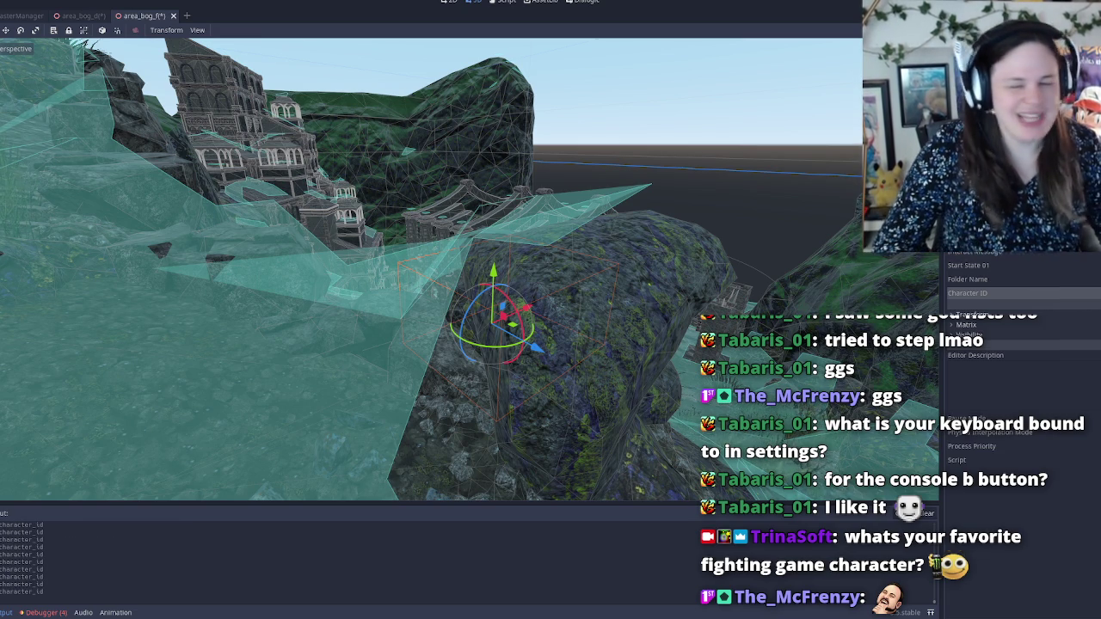
{"action": "key", "text": "ctrl+s"}
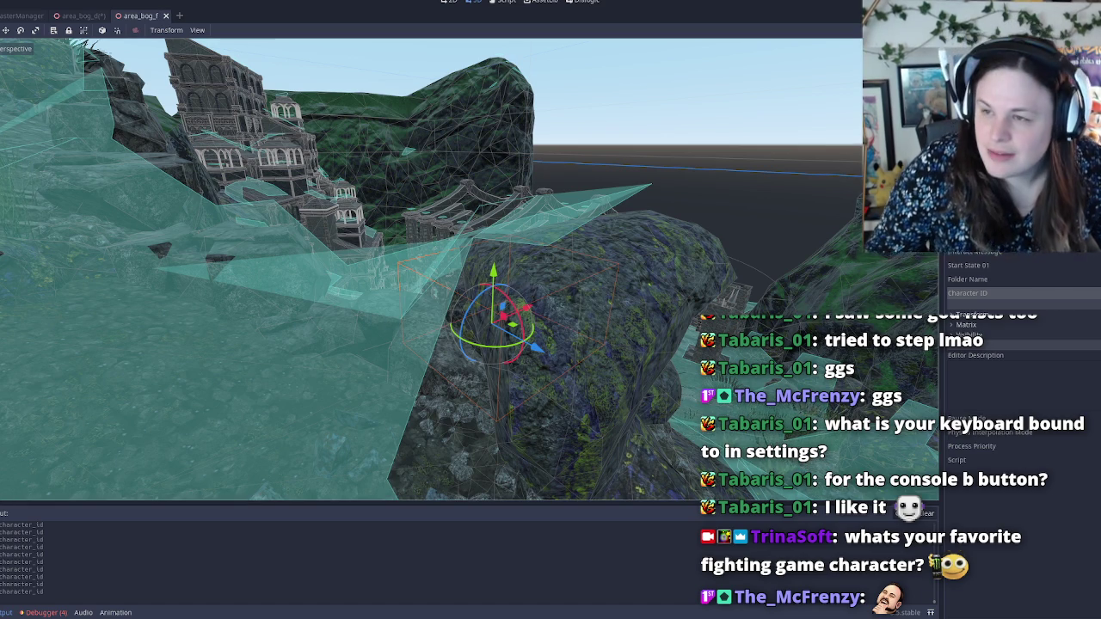
{"action": "key", "text": "ctrl+z"}
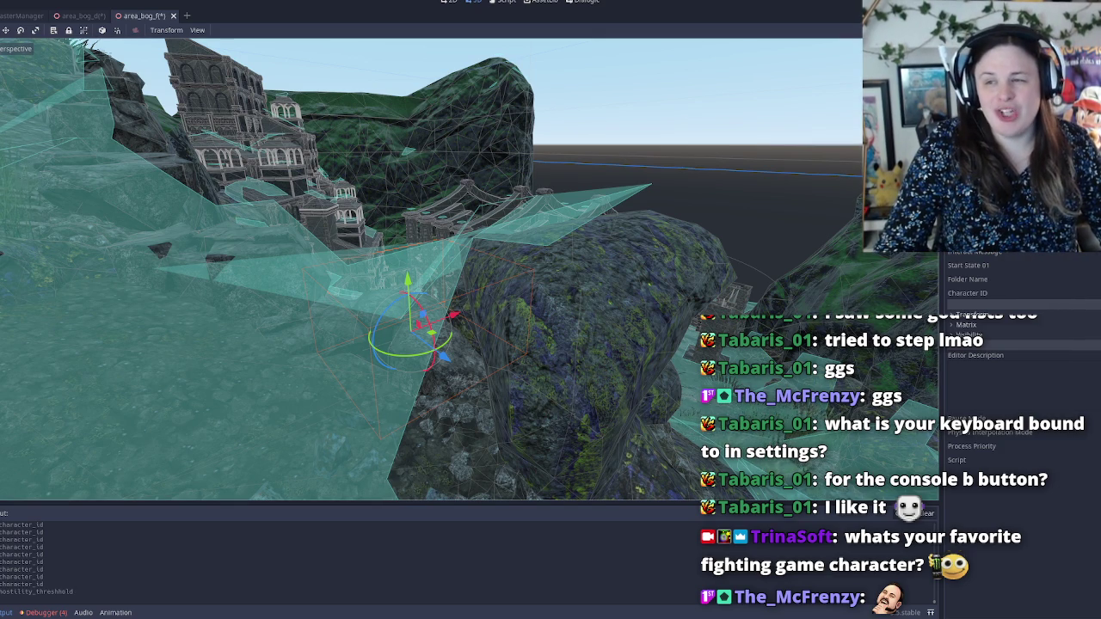
{"action": "key", "text": "ctrl+z"}
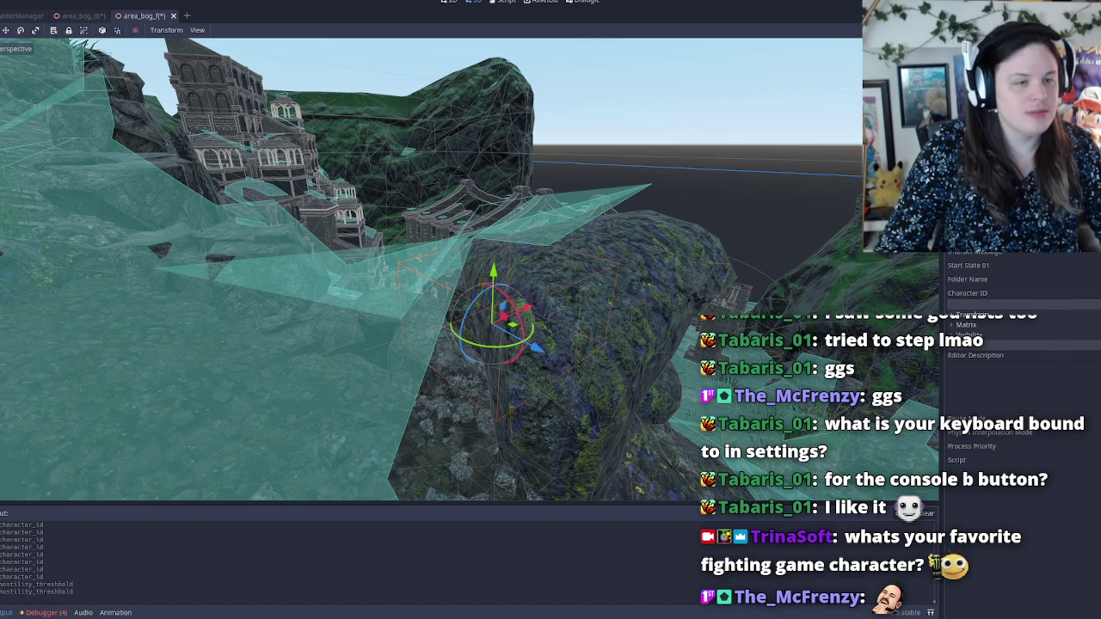
{"action": "key", "text": "ctrl+s"}
{"action": "key", "text": "ctrl+z"}
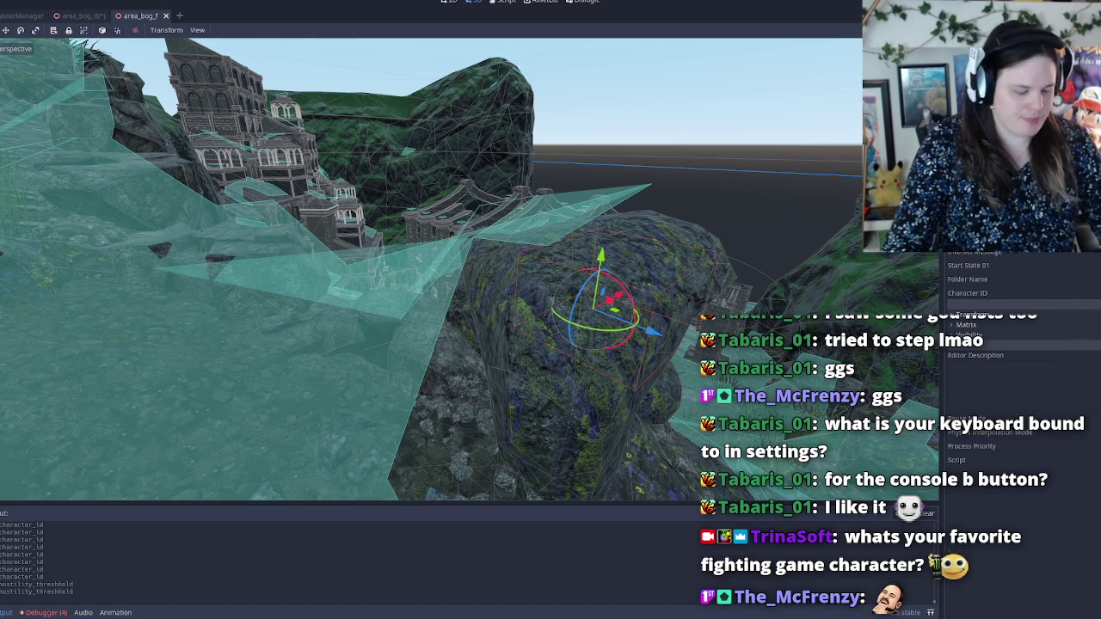
{"action": "key", "text": "ctrl+z"}
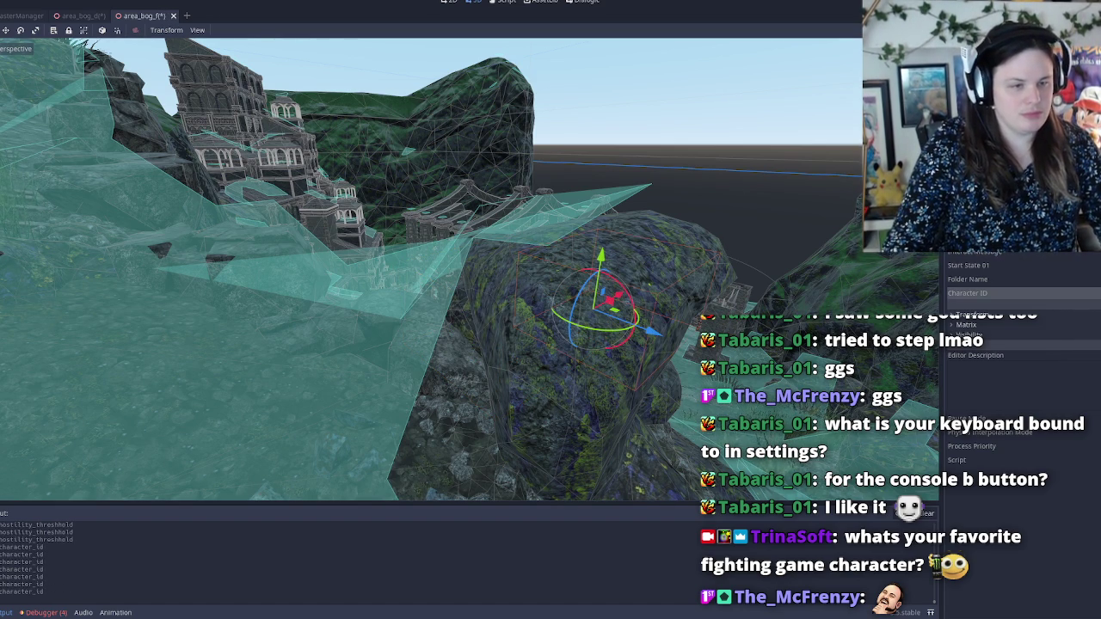
{"action": "key", "text": "ctrl+s"}
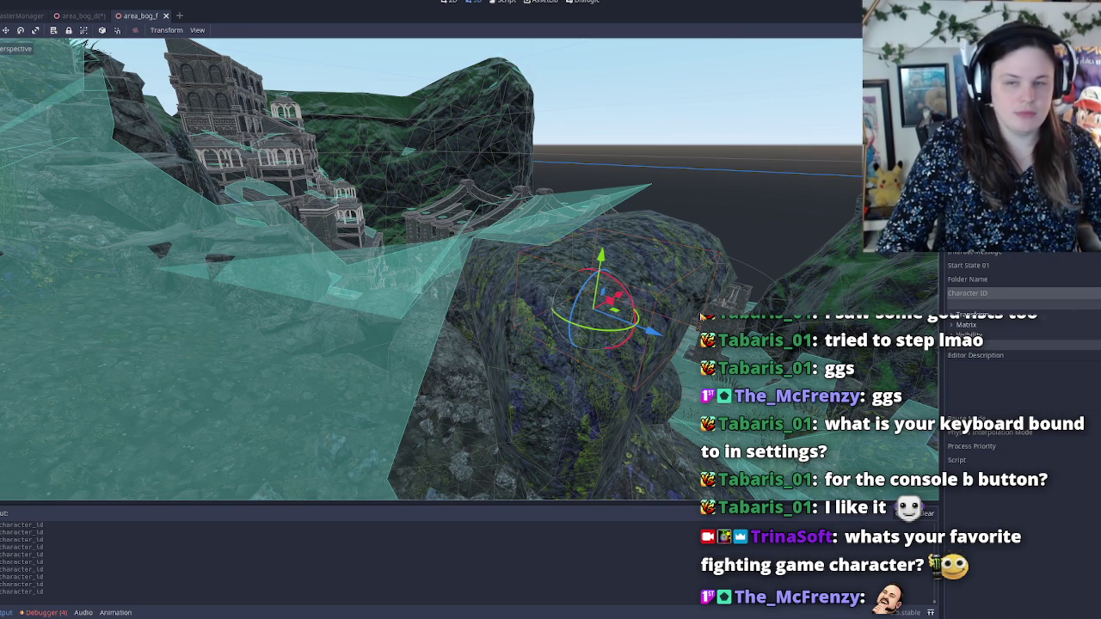
Step: Select other objects near the boulder and save area_bog_f again
{"action": "left_click", "coordinate": [659, 404]}
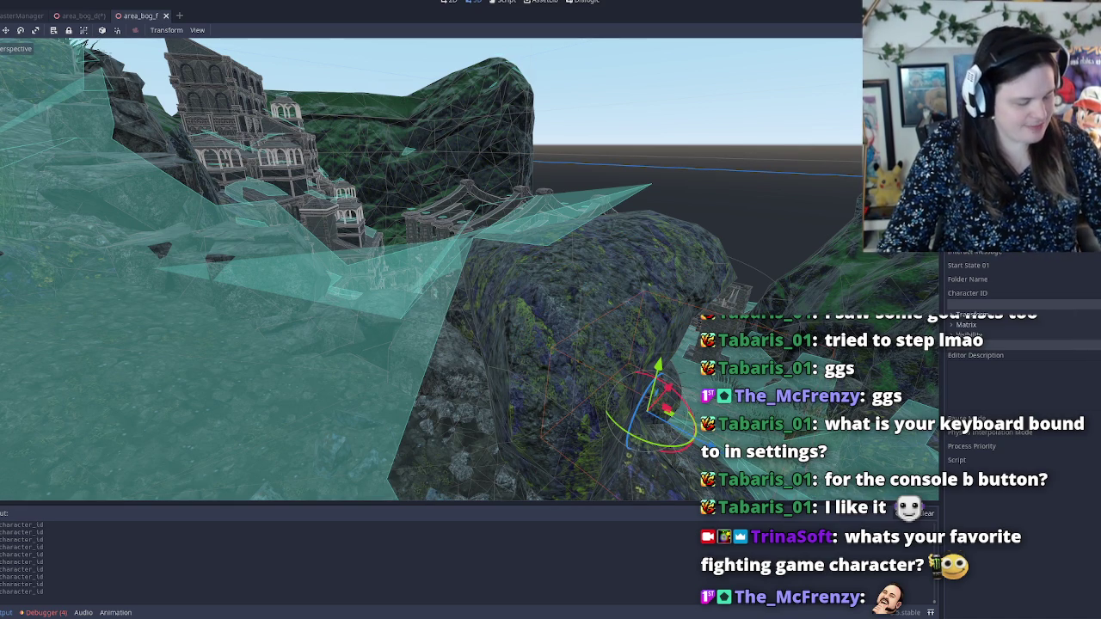
{"action": "key", "text": "Return"}
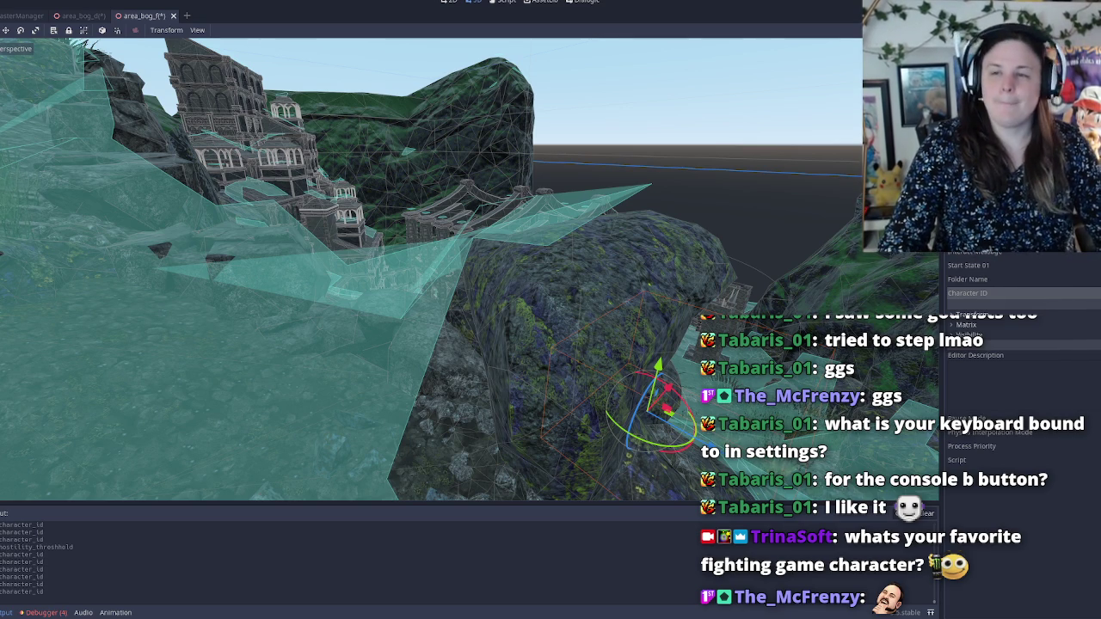
{"action": "key", "text": "ctrl+s"}
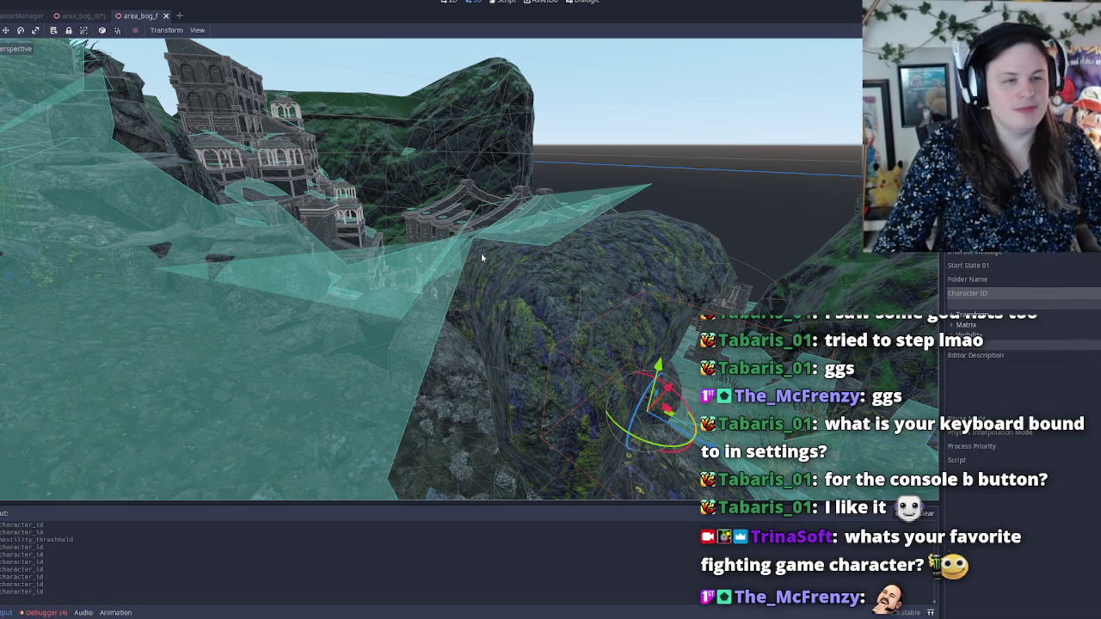
{"action": "left_click", "coordinate": [482, 283]}
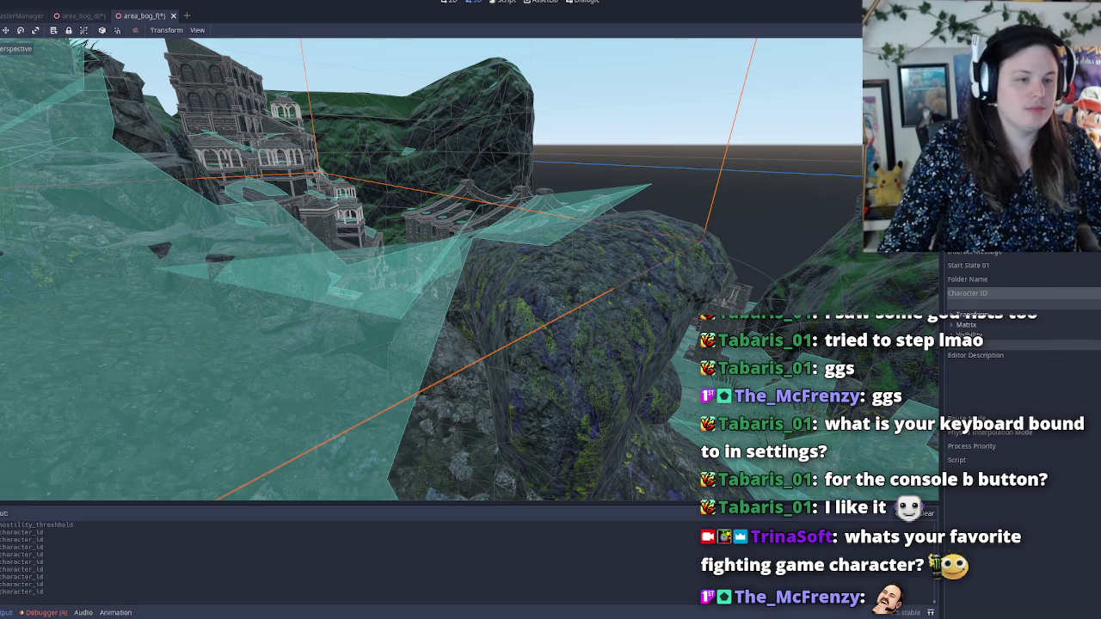
{"action": "key", "text": "ctrl+s"}
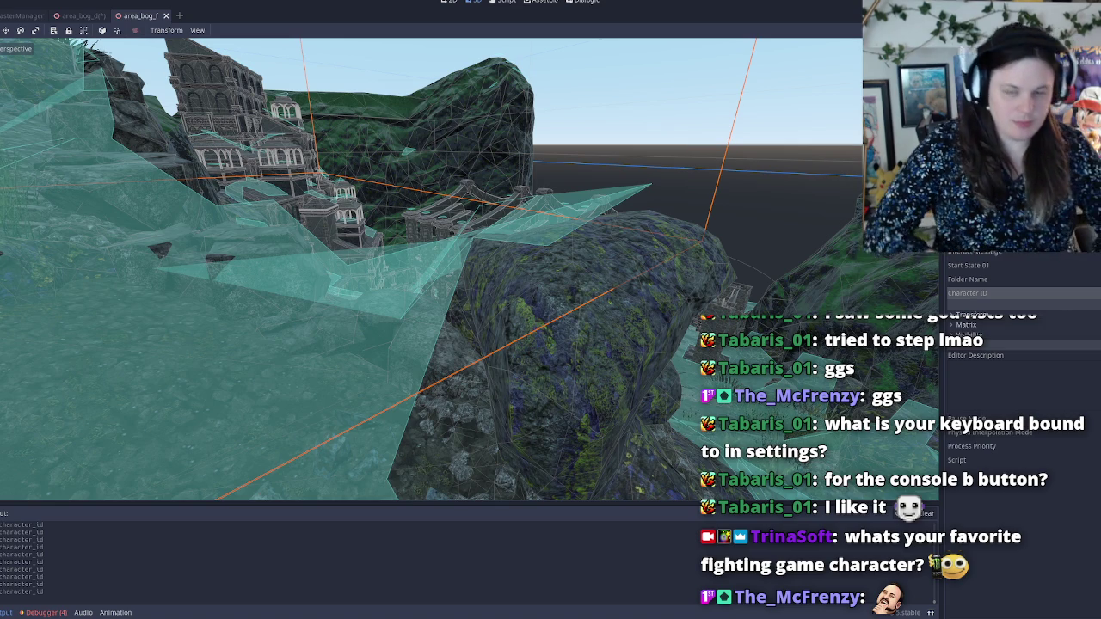
{"action": "mouse_move", "coordinate": [296, 323]}
{"action": "left_mouse_down"}
{"action": "mouse_move", "coordinate": [296, 189]}
{"action": "mouse_move", "coordinate": [296, 413]}
{"action": "mouse_move", "coordinate": [258, 387]}
{"action": "mouse_move", "coordinate": [296, 370]}
{"action": "mouse_move", "coordinate": [344, 404]}
{"action": "mouse_move", "coordinate": [370, 396]}
{"action": "mouse_move", "coordinate": [404, 430]}
{"action": "mouse_move", "coordinate": [412, 421]}
{"action": "mouse_move", "coordinate": [369, 308]}
{"action": "left_mouse_up"}
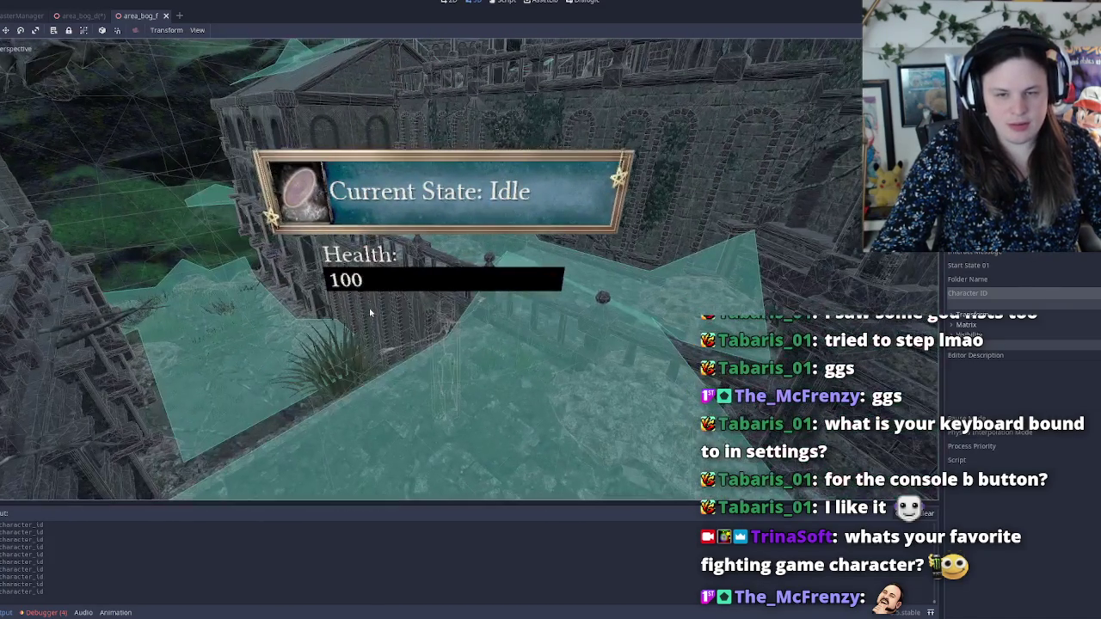
Step: Select the idle 100-health NPC on the bridge, save, then pick another object and zoom in
{"action": "left_click", "coordinate": [449, 375]}
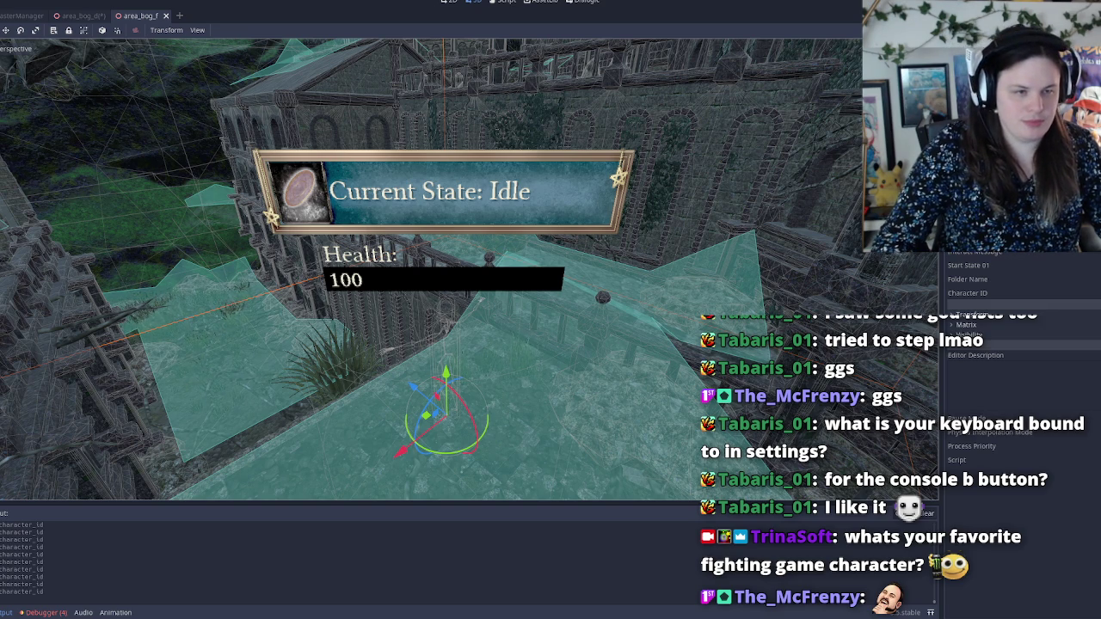
{"action": "key", "text": "ctrl+s"}
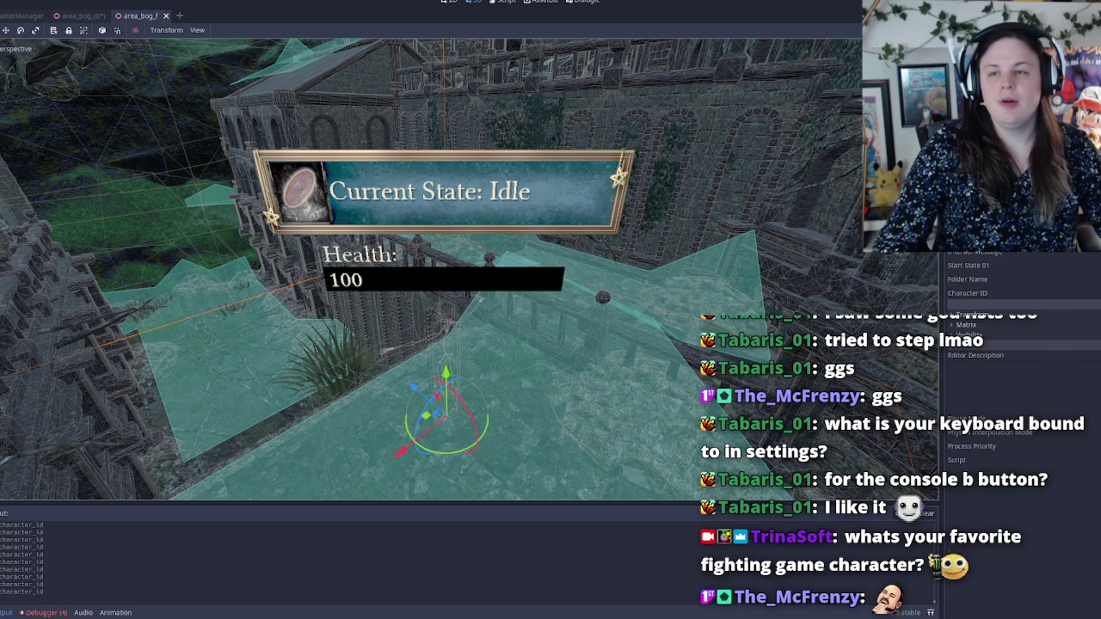
{"action": "left_click", "coordinate": [3, 83]}
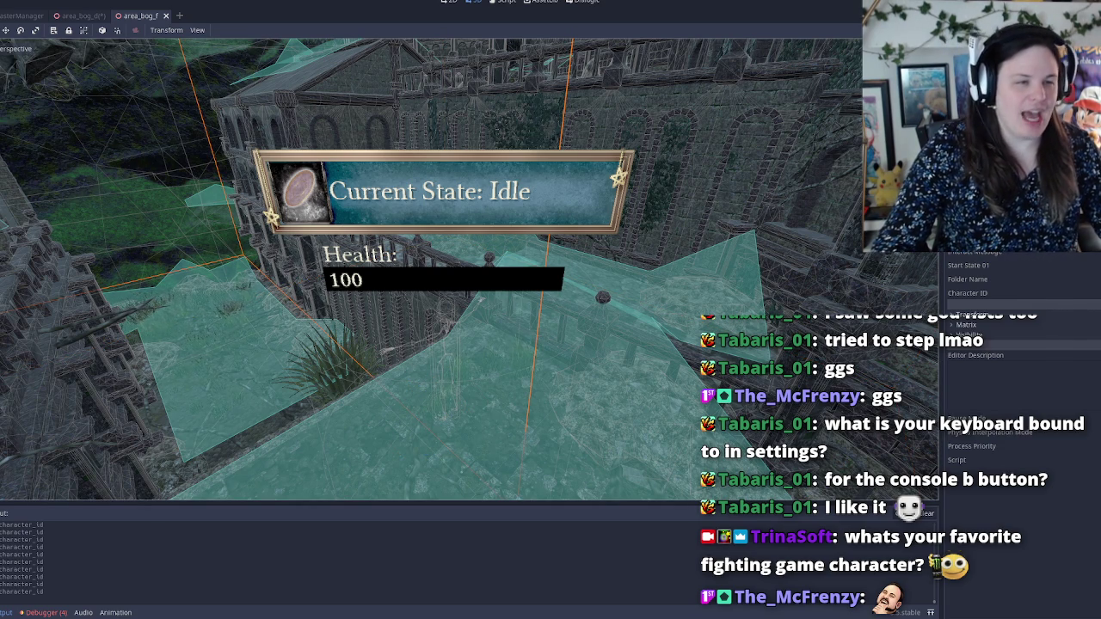
{"action": "scroll", "coordinate": [491, 270], "scroll_direction": "up", "scroll_amount": 3}
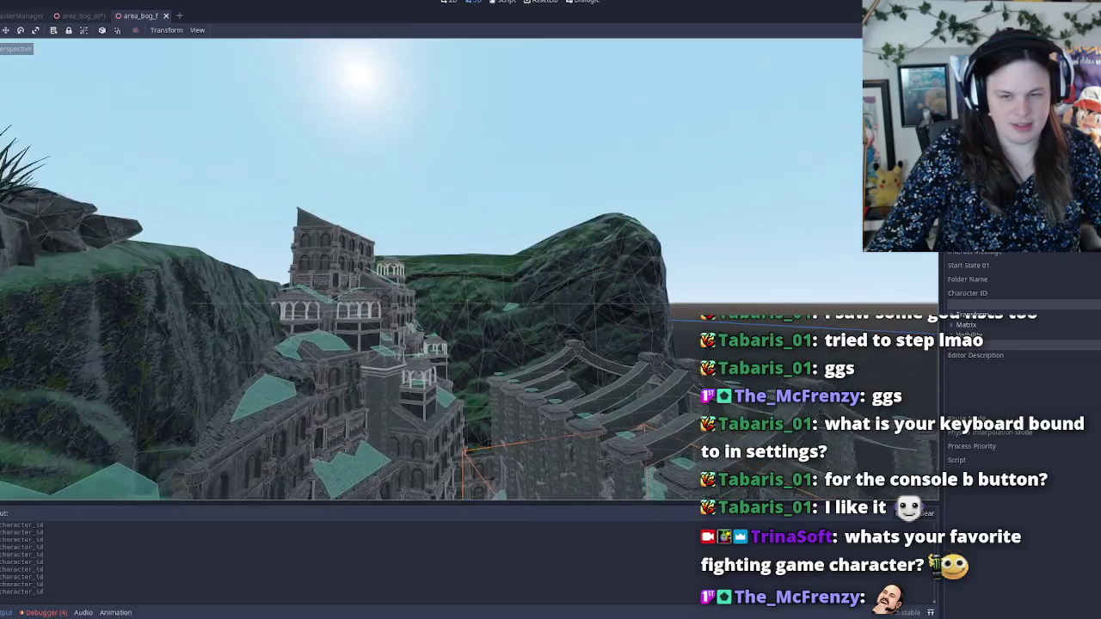
{"action": "key", "text": "w"}
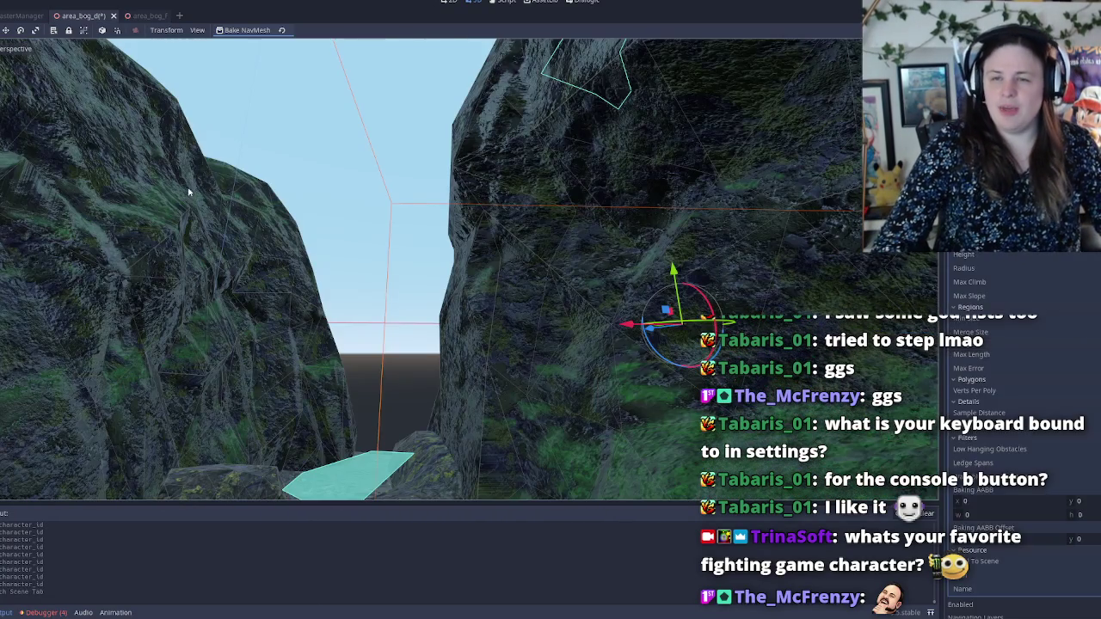
Step: Fly through the area_bog_d canyon to check the navmesh, save the scene, and run the game
{"action": "key", "text": "w"}
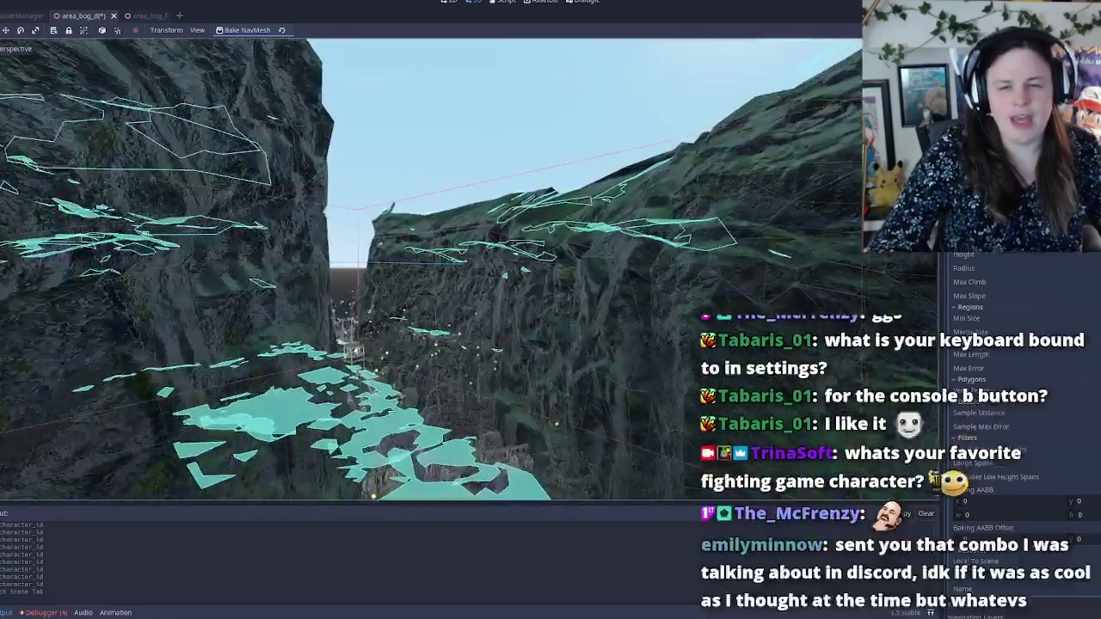
{"action": "key", "text": "w"}
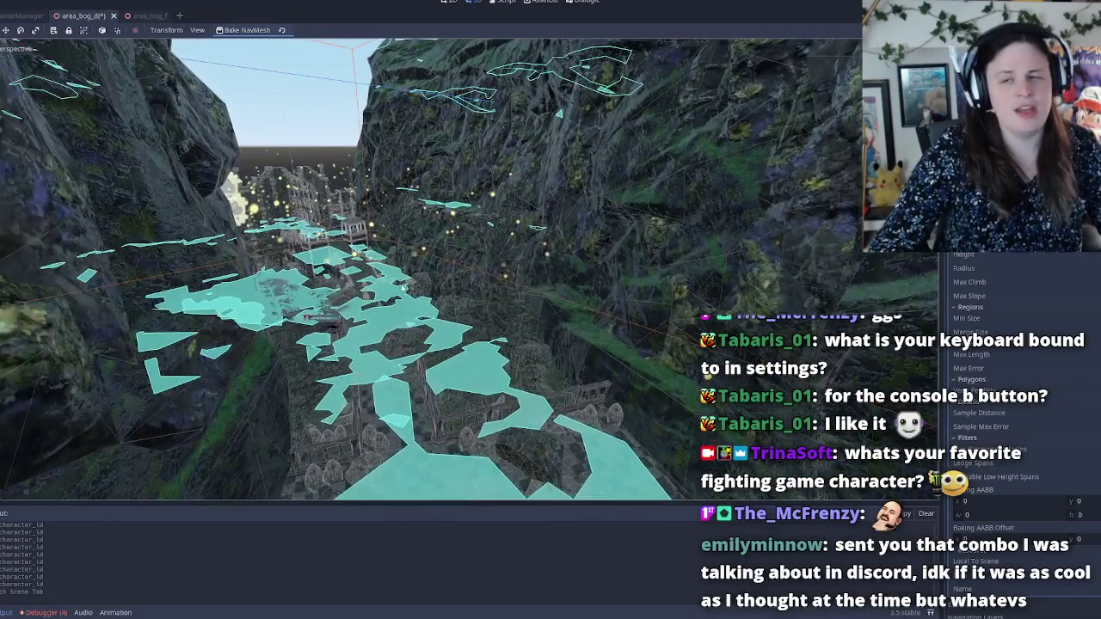
{"action": "key", "text": "ctrl+s"}
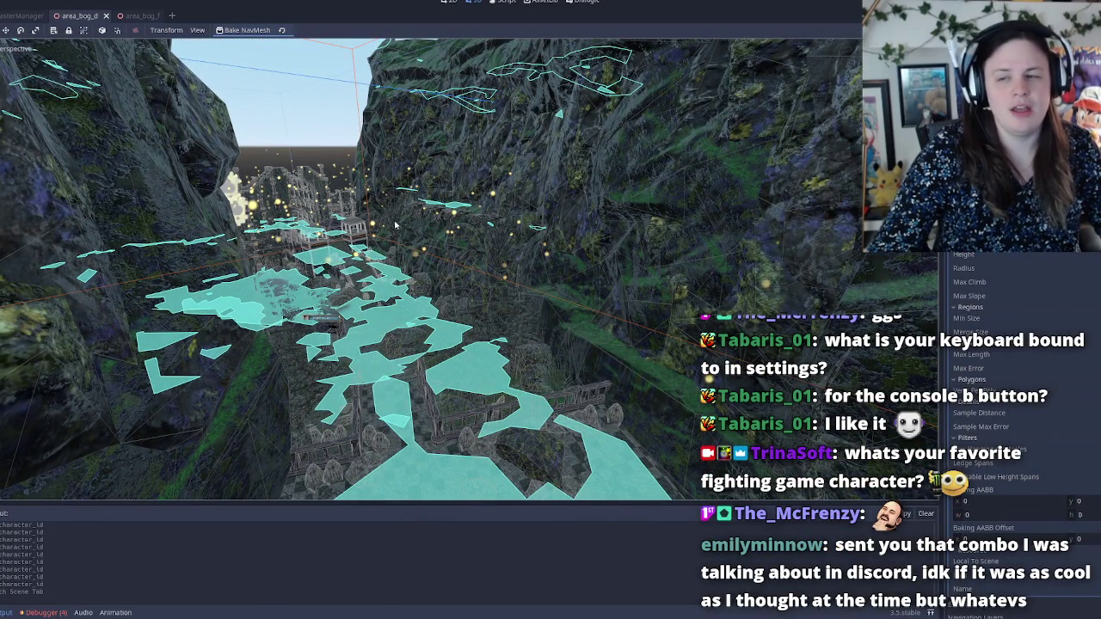
{"action": "key", "text": "w"}
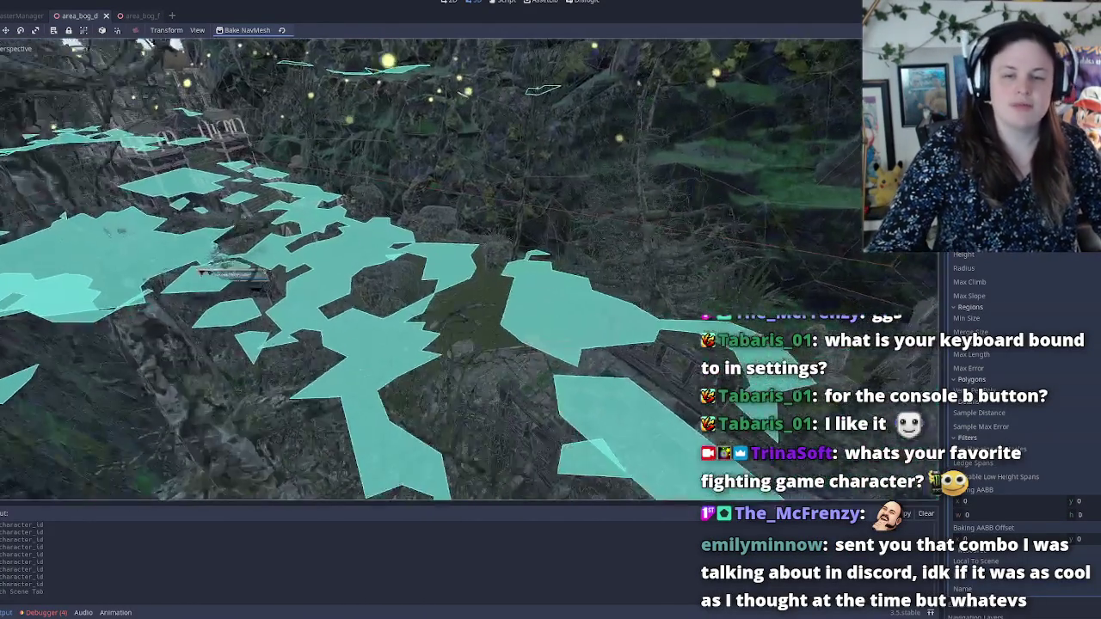
{"action": "key", "text": "s"}
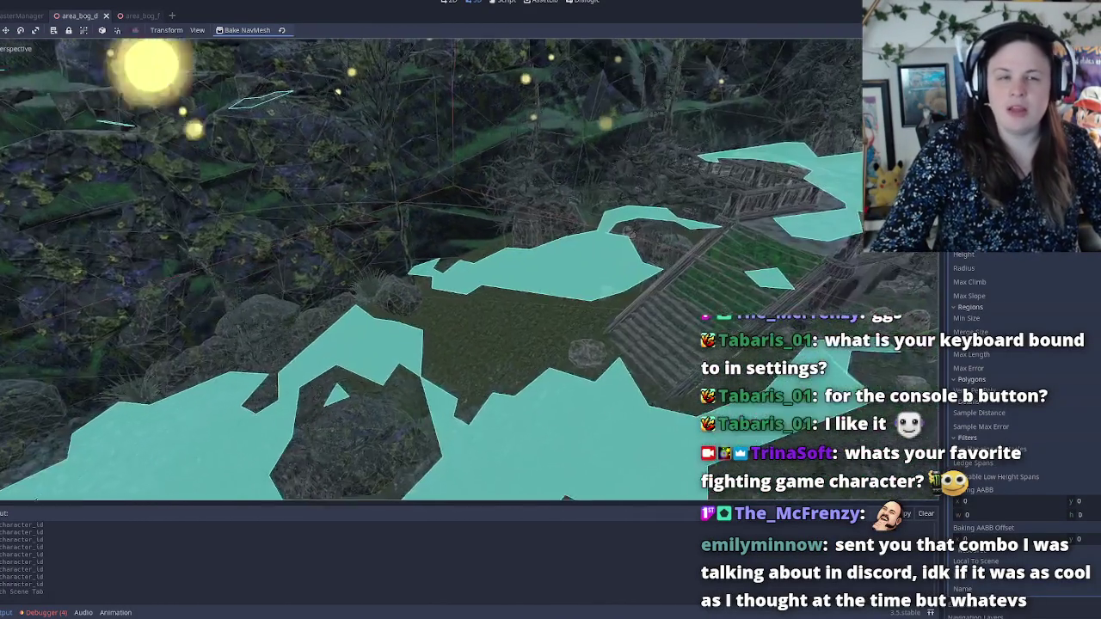
{"action": "key", "text": "ctrl+s"}
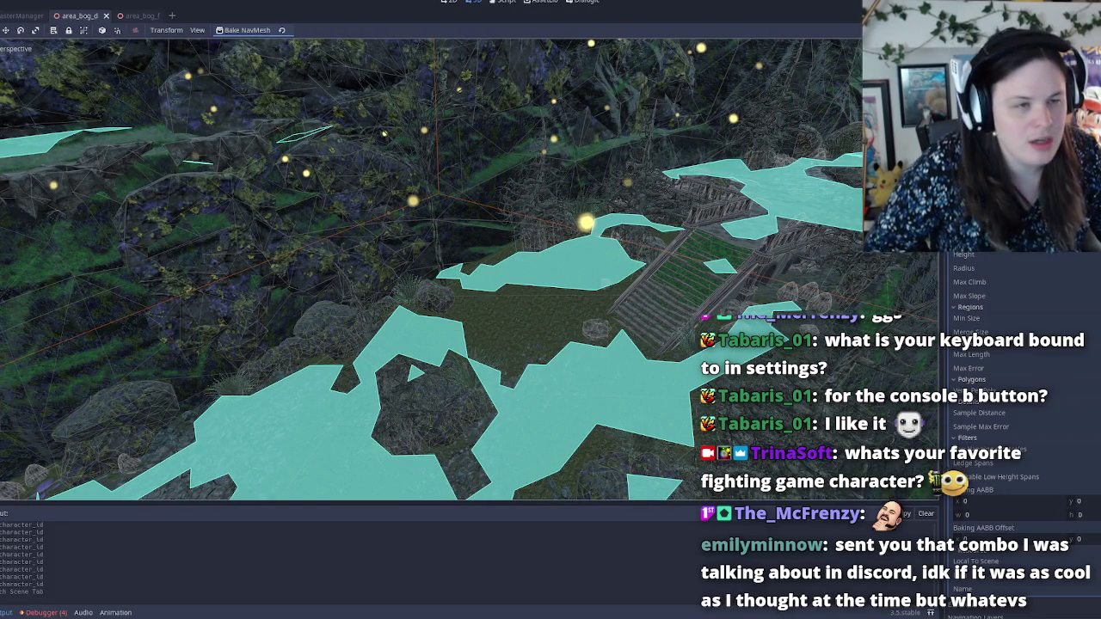
{"action": "key", "text": "F5"}
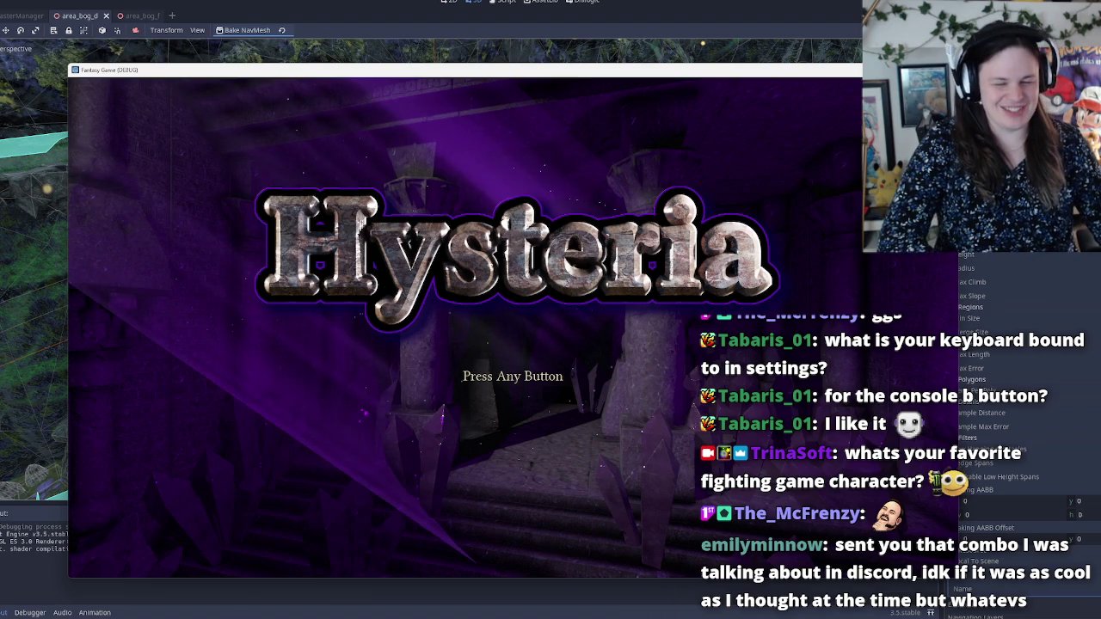
Step: Advance the game past the Hysteria title screen to the main menu, then switch to Discord
{"action": "mouse_move", "coordinate": [562, 618]}
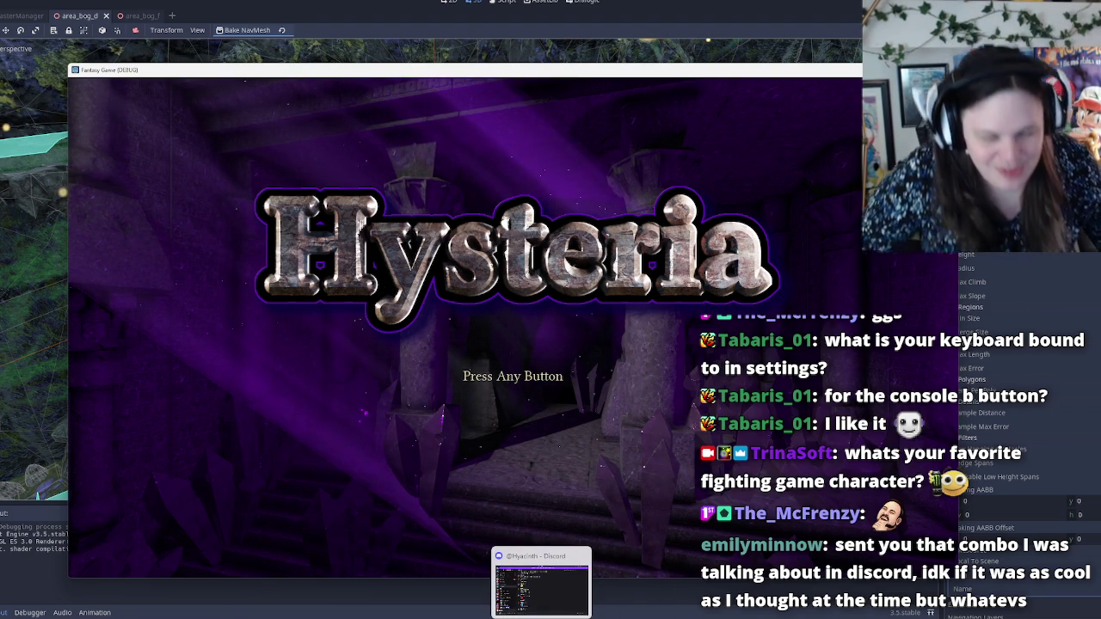
{"action": "mouse_move", "coordinate": [603, 617]}
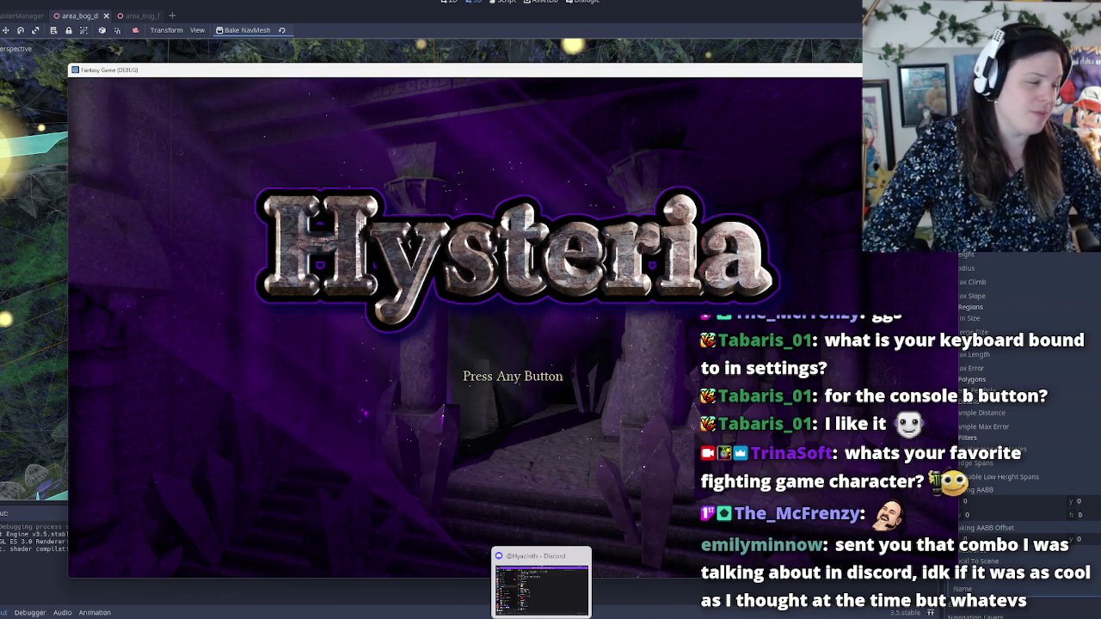
{"action": "mouse_move", "coordinate": [542, 582]}
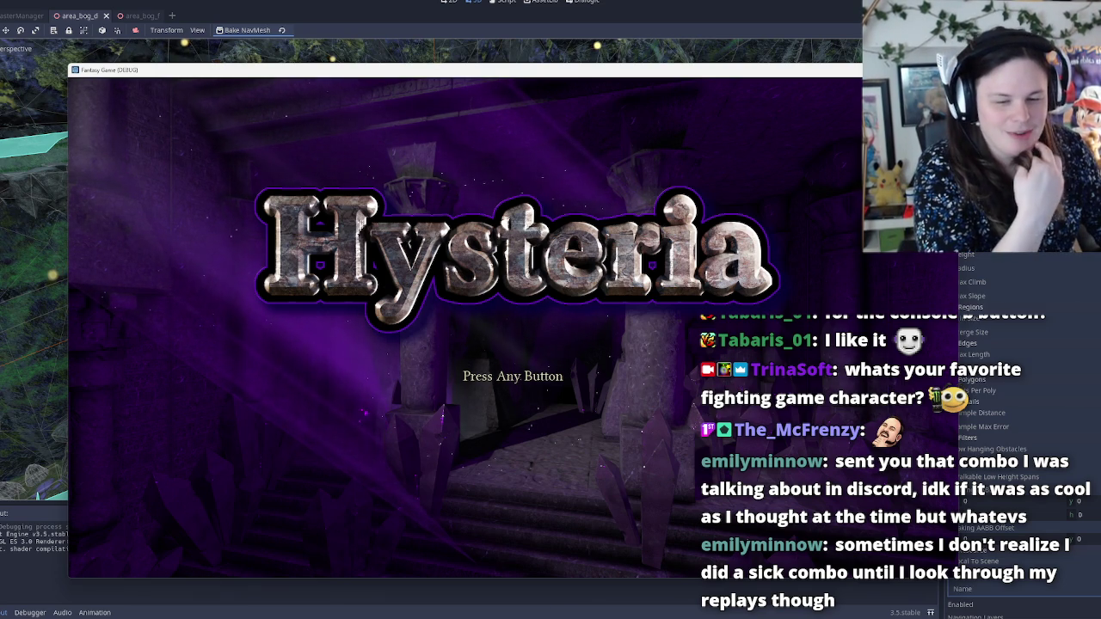
{"action": "mouse_move", "coordinate": [607, 595]}
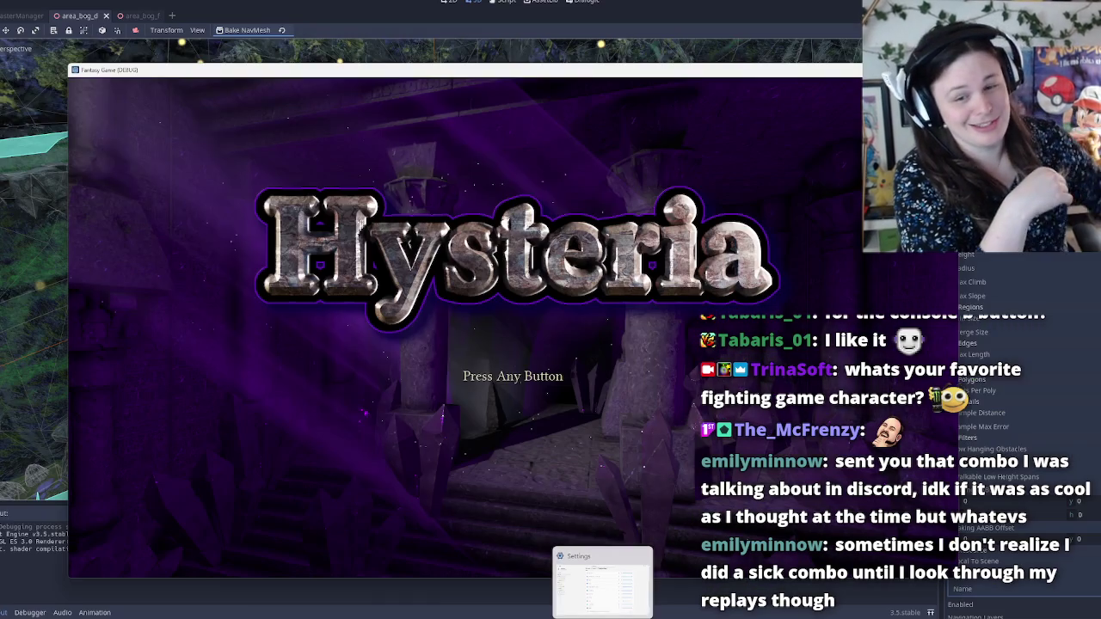
{"action": "left_click", "coordinate": [560, 395]}
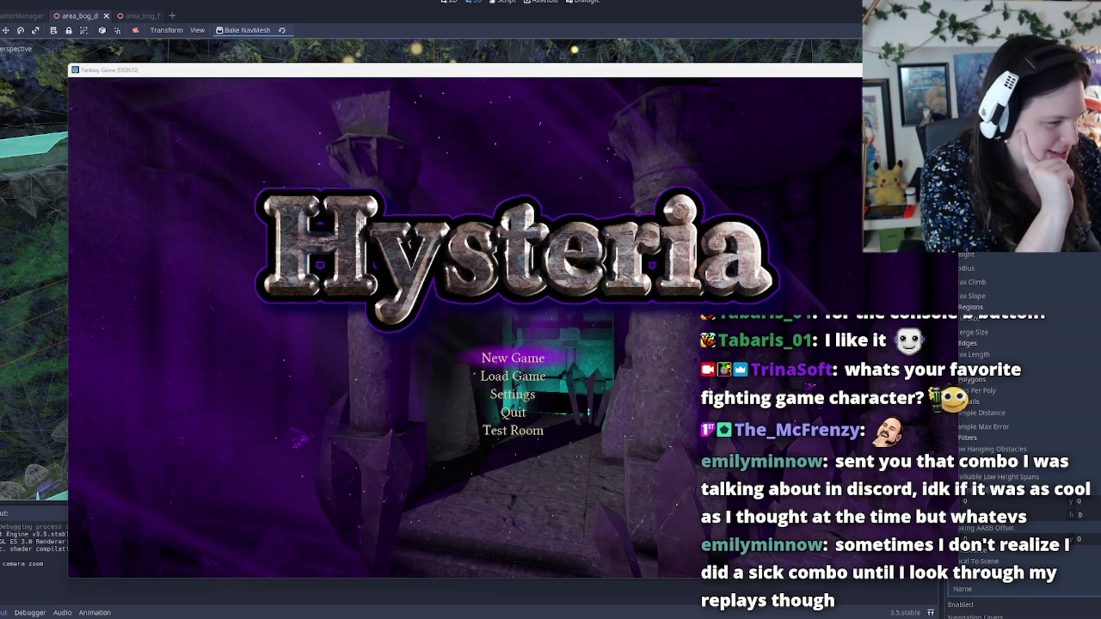
{"action": "key", "text": "alt+Tab"}
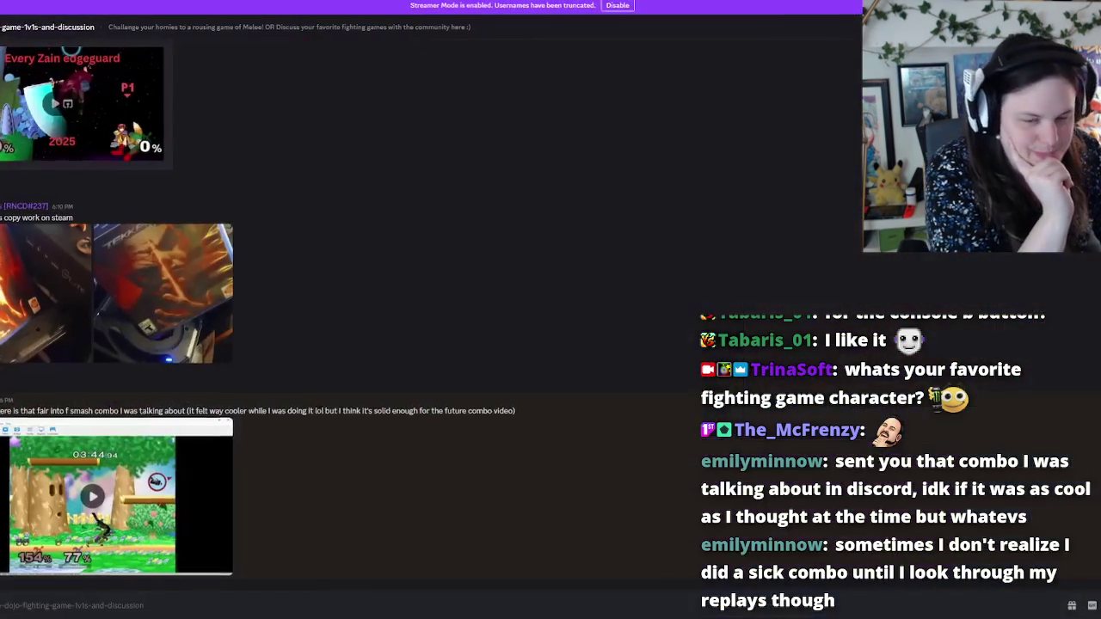
Step: Watch the fair-into-f-smash combo clip fullscreen from 0:00, exit fullscreen, and replay it
{"action": "left_click", "coordinate": [93, 496]}
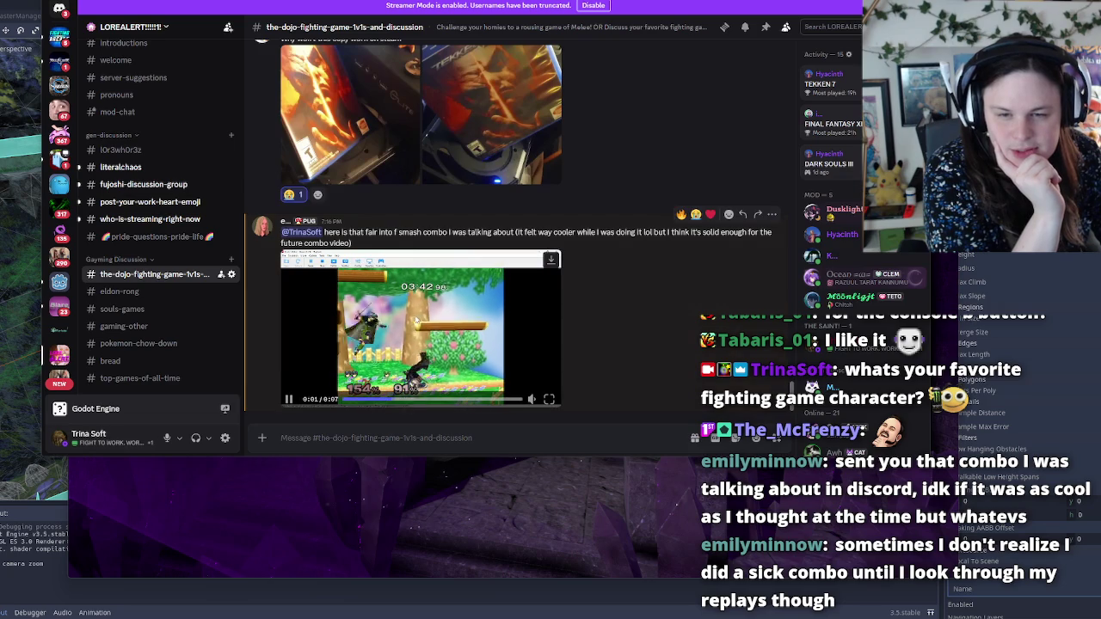
{"action": "left_click", "coordinate": [379, 398]}
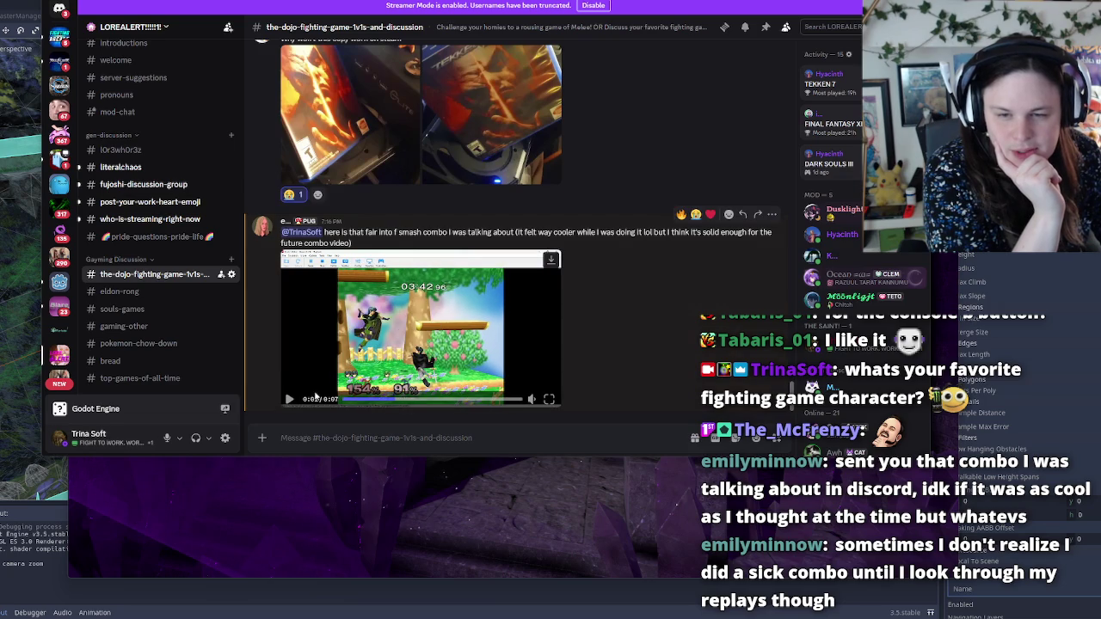
{"action": "left_click", "coordinate": [352, 398]}
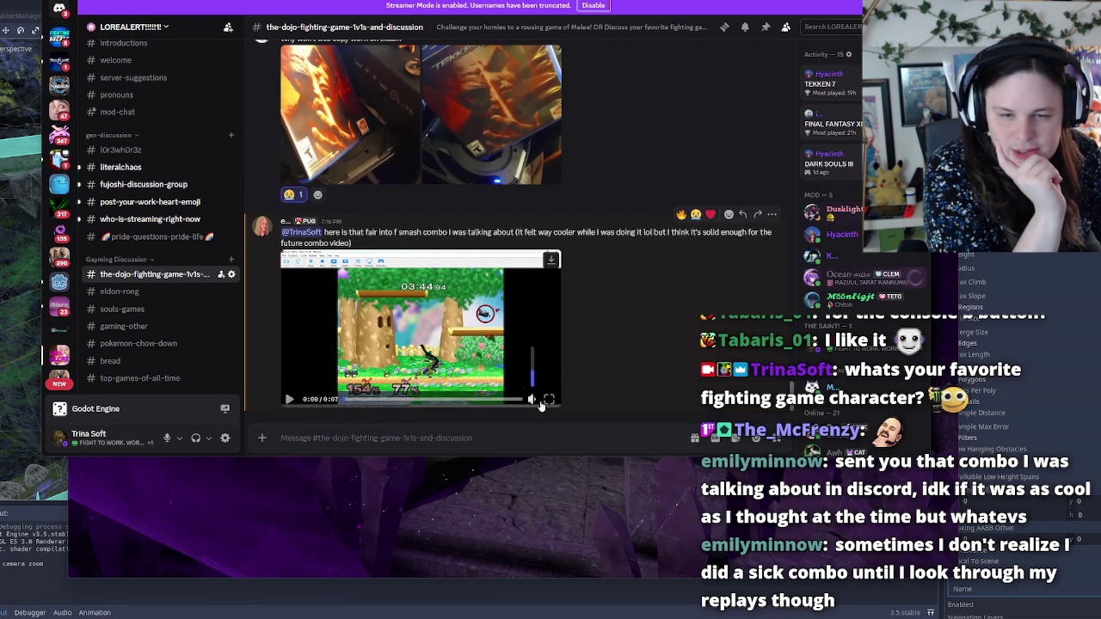
{"action": "left_click", "coordinate": [548, 399]}
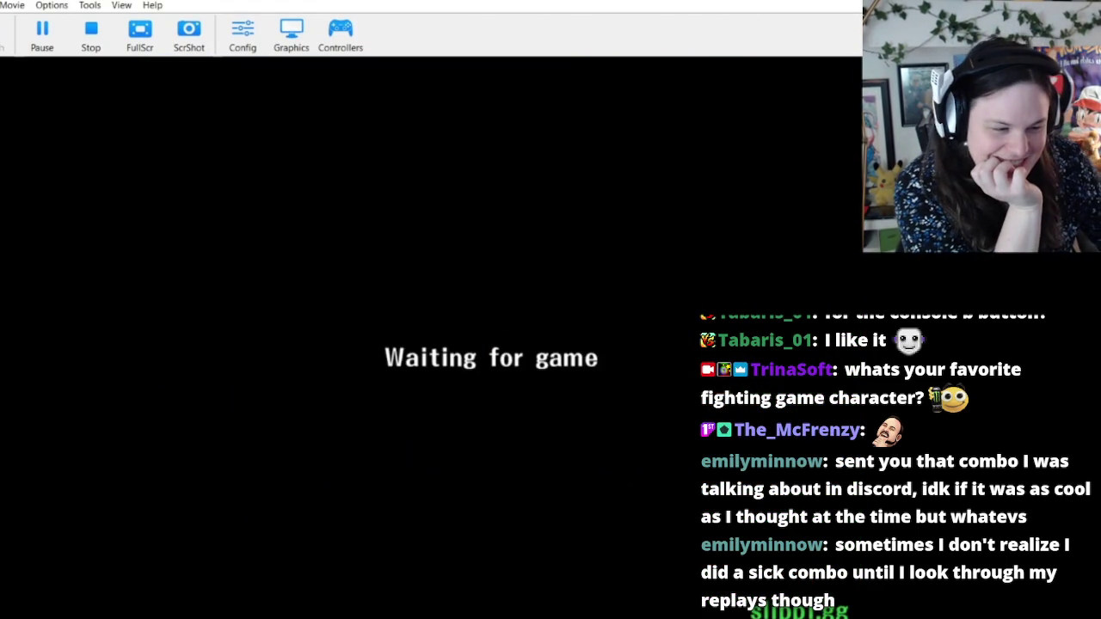
{"action": "key", "text": "Escape"}
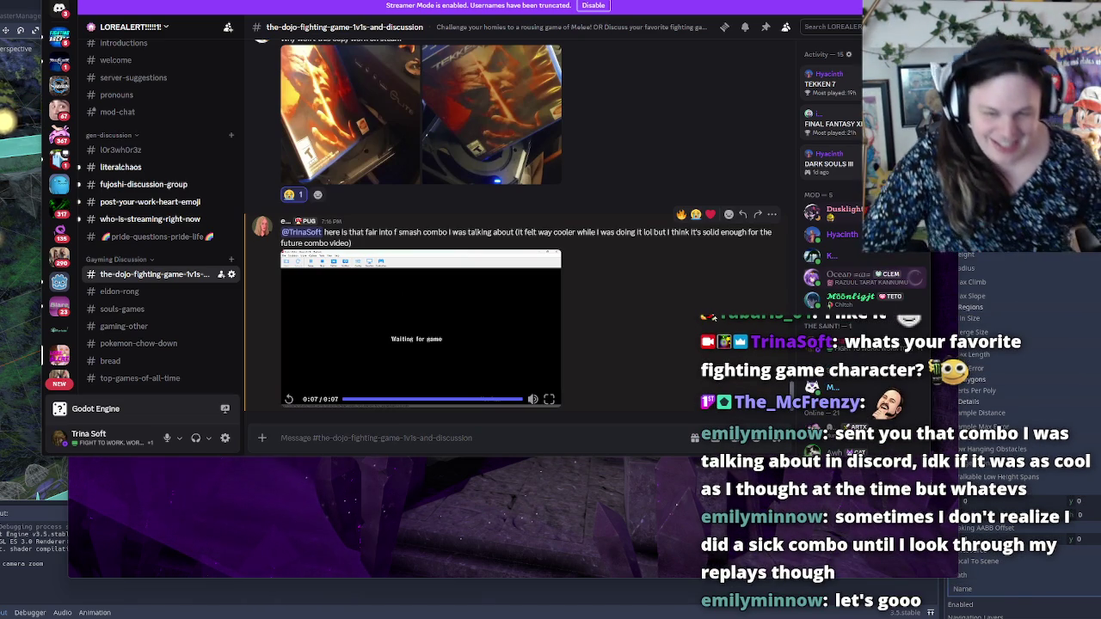
{"action": "left_click", "coordinate": [290, 400]}
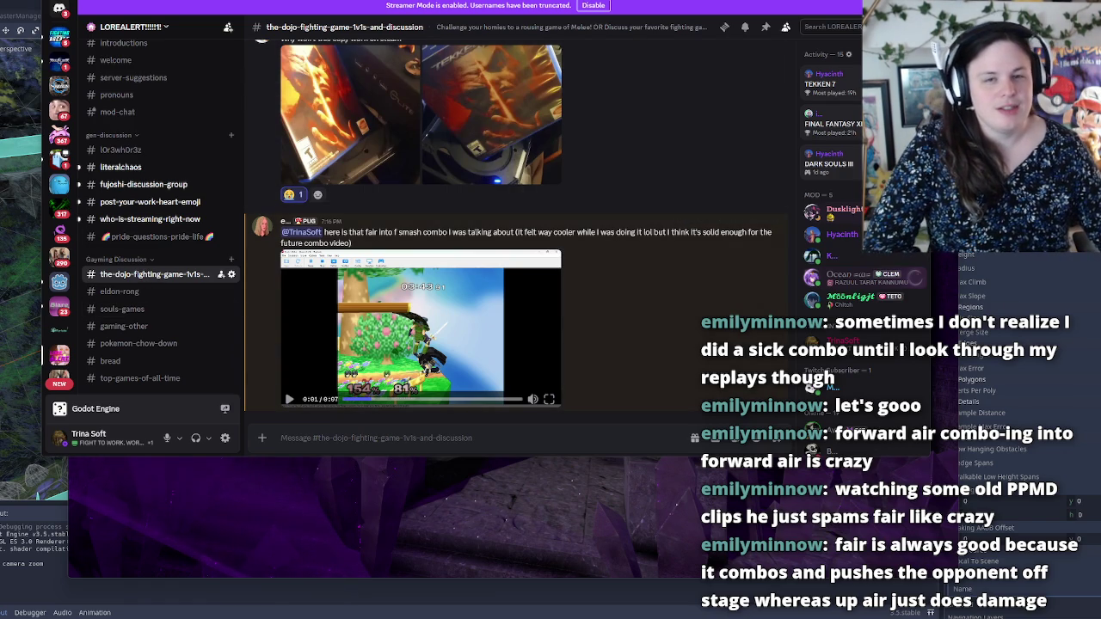
Step: Switch away from Discord back to the running Hysteria game window
{"action": "key", "text": "alt+Tab"}
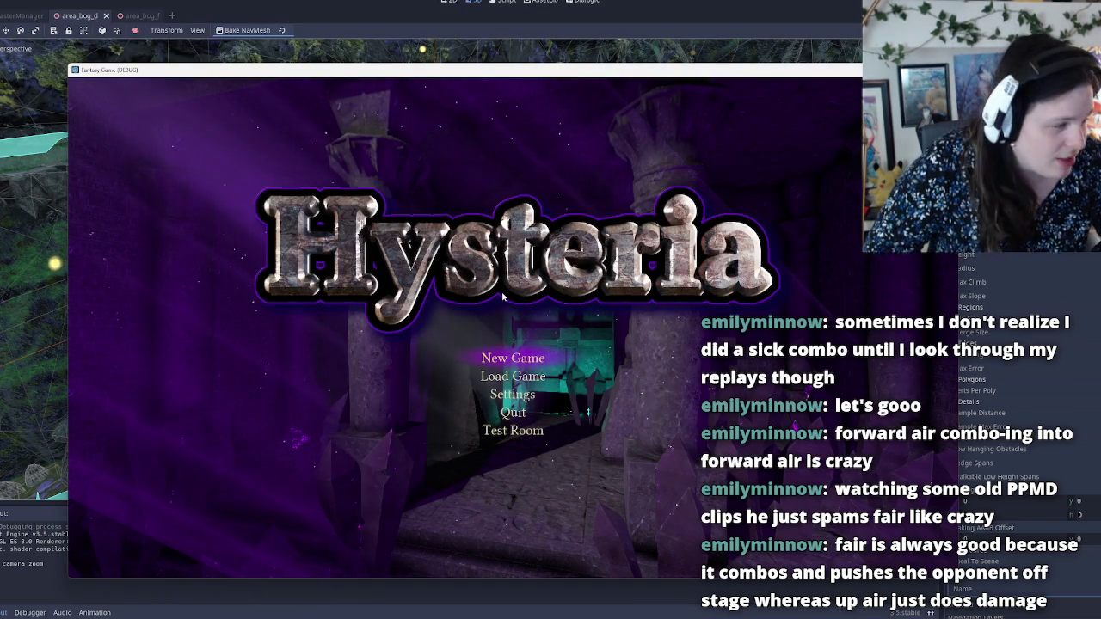
Step: Move the title menu selection from New Game to Load Game and open the Load Game screen
{"action": "key", "text": "Down"}
{"action": "key", "text": "Down"}
{"action": "key", "text": "Down"}
{"action": "key", "text": "Down"}
{"action": "key", "text": "Down"}
{"action": "key", "text": "Down"}
{"action": "key", "text": "Up"}
{"action": "key", "text": "Up"}
{"action": "key", "text": "Up"}
{"action": "key", "text": "Down"}
{"action": "key", "text": "Down"}
{"action": "key", "text": "Down"}
{"action": "key", "text": "Up"}
{"action": "key", "text": "Up"}
{"action": "key", "text": "Up"}
{"action": "key", "text": "Down"}
{"action": "key", "text": "Down"}
{"action": "key", "text": "Down"}
{"action": "key", "text": "Up"}
{"action": "key", "text": "Up"}
{"action": "key", "text": "Up"}
{"action": "key", "text": "Up"}
{"action": "key", "text": "Down"}
{"action": "key", "text": "Up"}
{"action": "key", "text": "Down"}
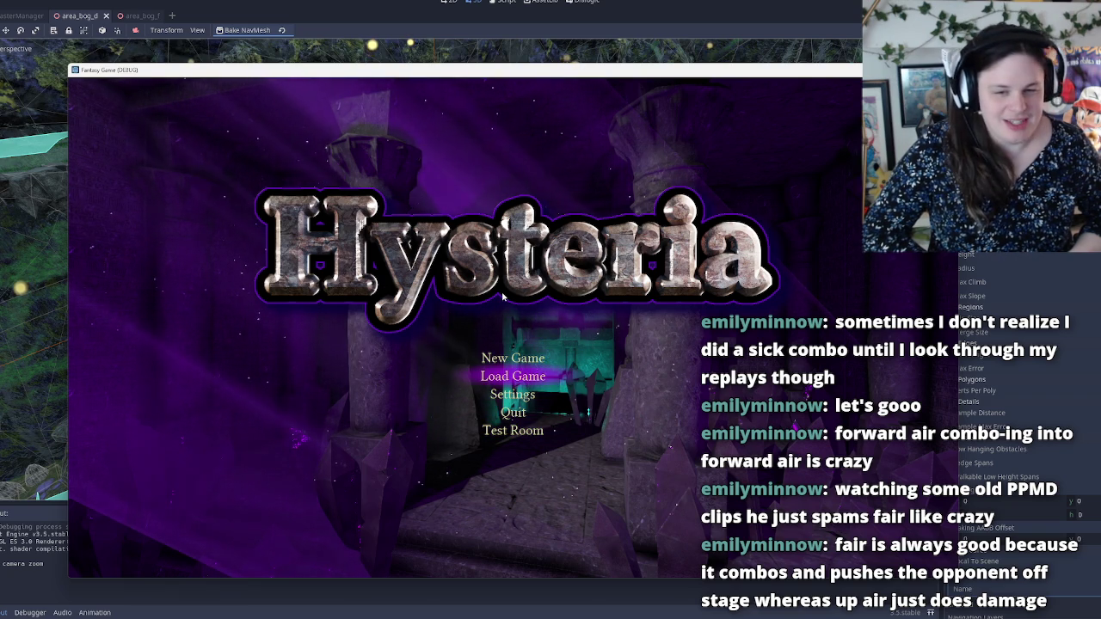
{"action": "key", "text": "Down"}
{"action": "key", "text": "Up"}
{"action": "key", "text": "Up"}
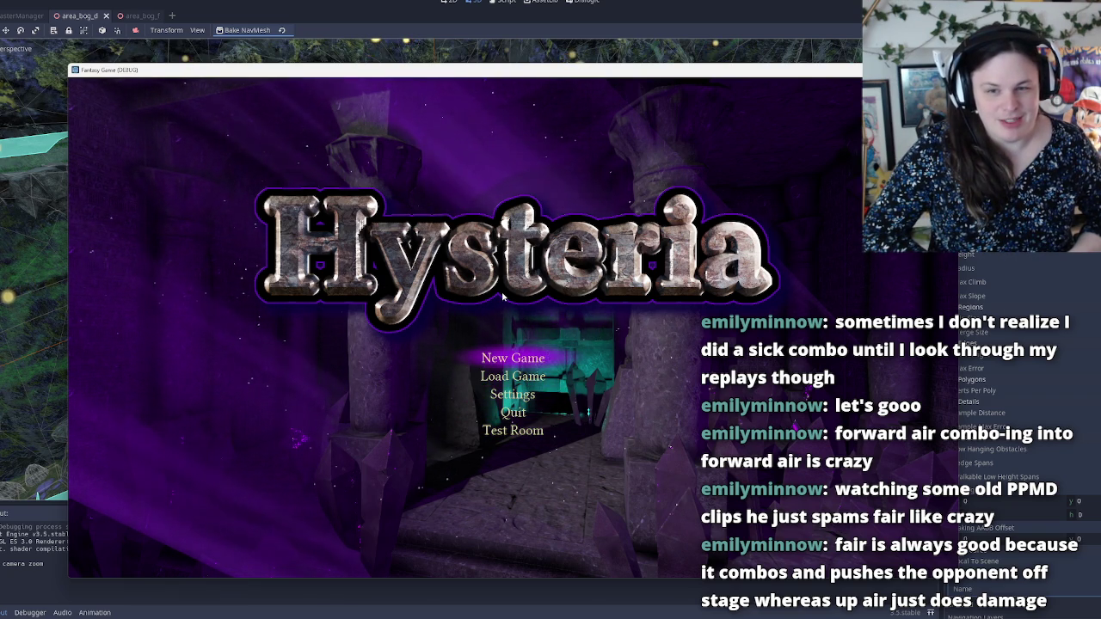
{"action": "key", "text": "Down"}
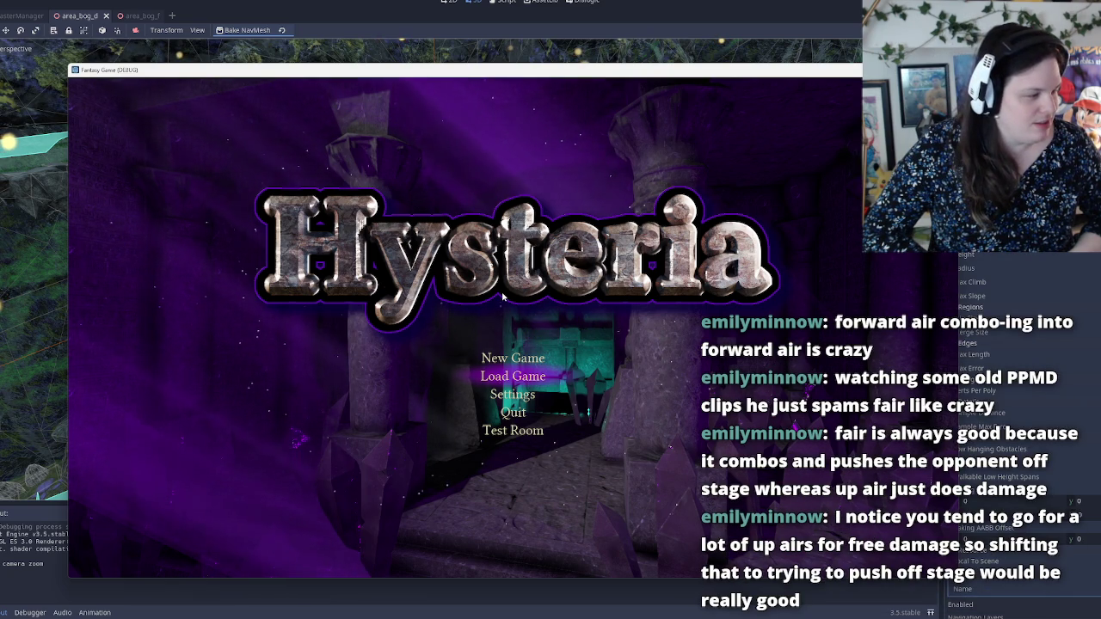
{"action": "key", "text": "Return"}
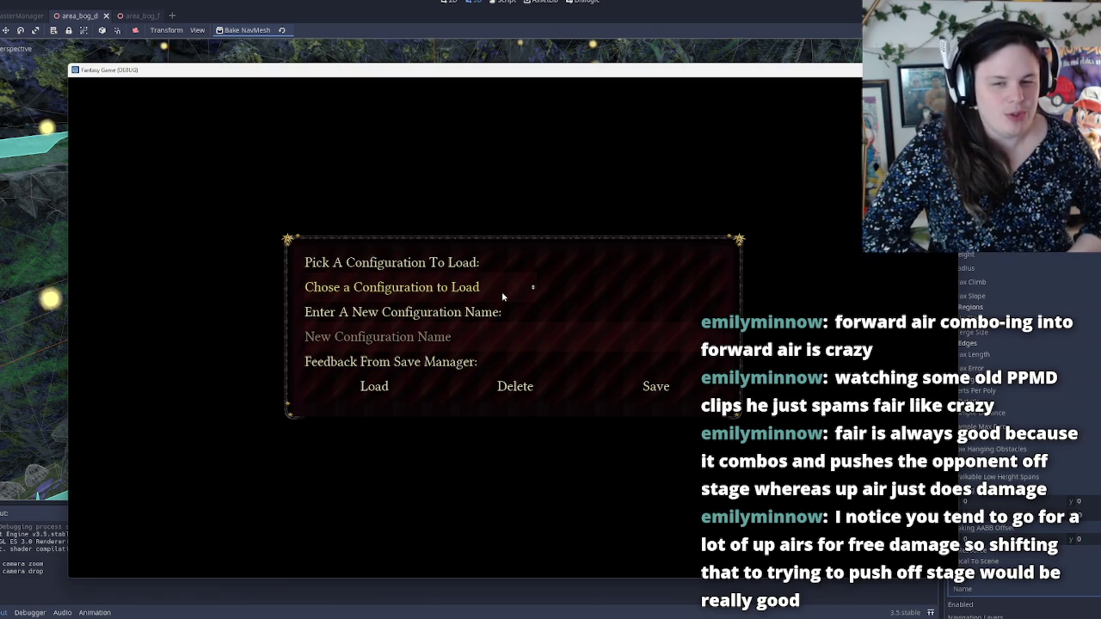
Step: Choose and load the 'blasting through AAs' saved configuration to start the bog level
{"action": "left_click", "coordinate": [502, 296]}
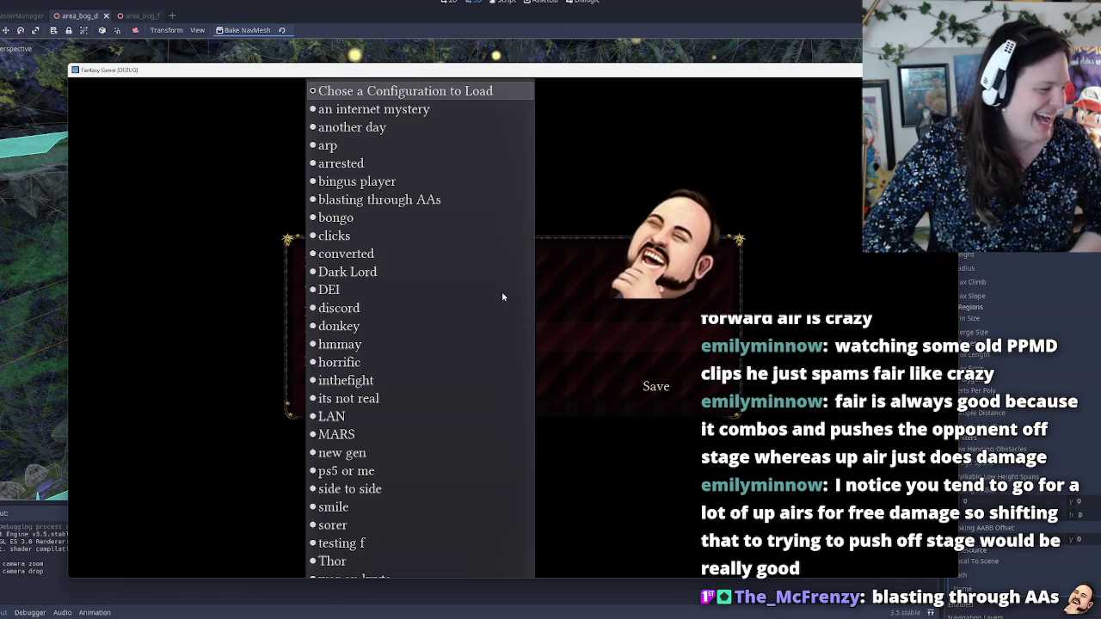
{"action": "key", "text": "Down"}
{"action": "key", "text": "Down"}
{"action": "key", "text": "Down"}
{"action": "key", "text": "Return"}
{"action": "key", "text": "Down"}
{"action": "key", "text": "Return"}
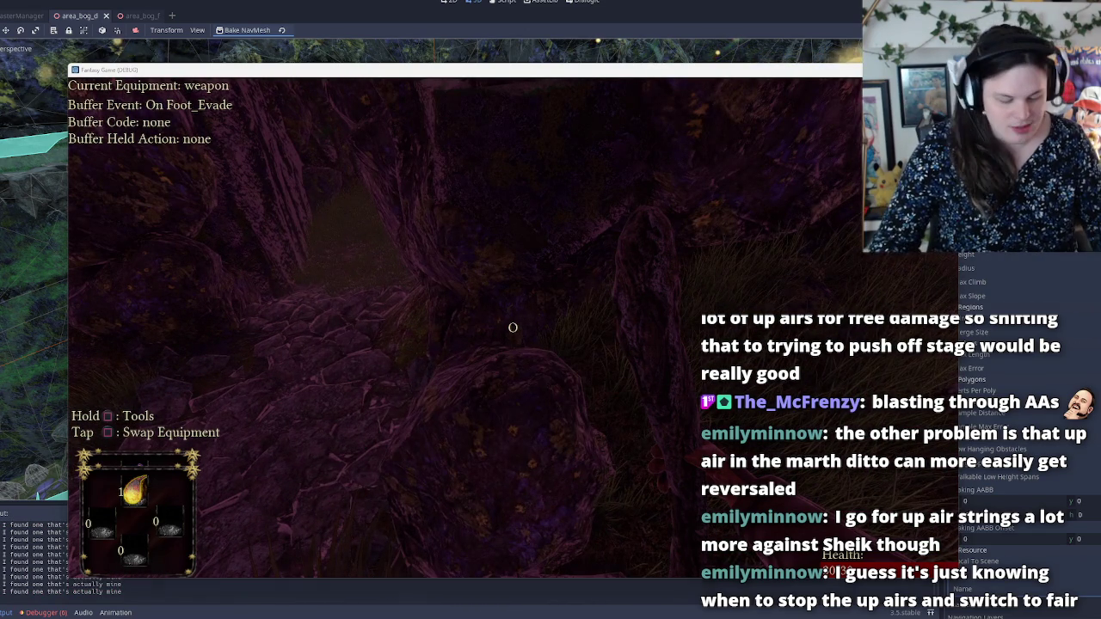
{"action": "key", "text": "super"}
{"action": "type", "text": "Notepad++"}
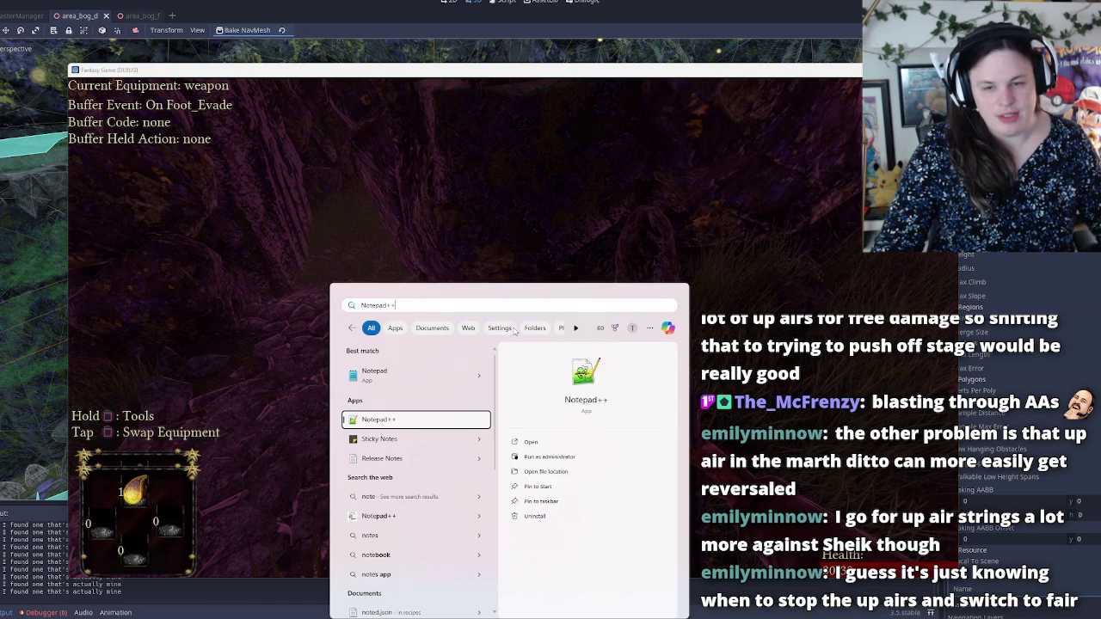
{"action": "key", "text": "Return"}
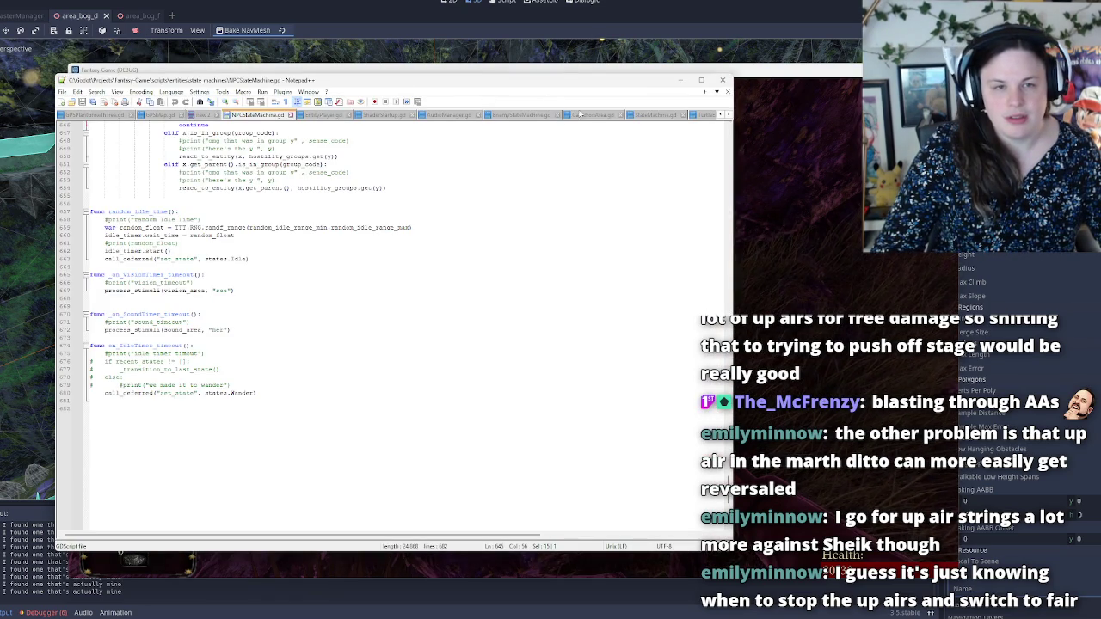
{"action": "left_click", "coordinate": [729, 114]}
{"action": "left_click", "coordinate": [729, 115]}
{"action": "left_click", "coordinate": [729, 114]}
{"action": "left_click", "coordinate": [729, 114]}
{"action": "left_click", "coordinate": [729, 115]}
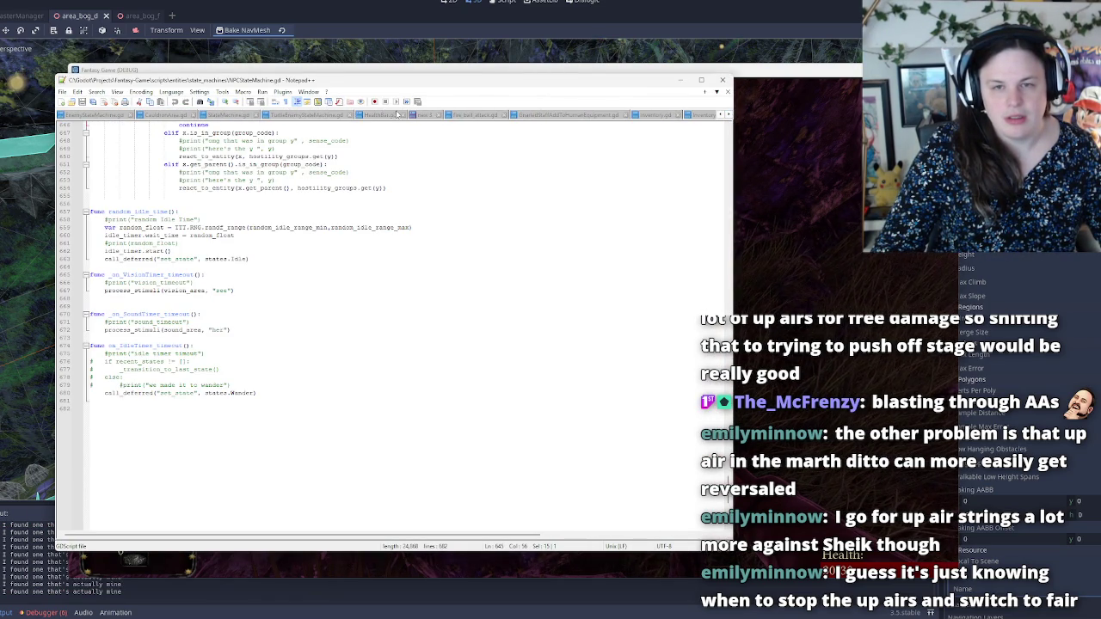
{"action": "left_click", "coordinate": [423, 115]}
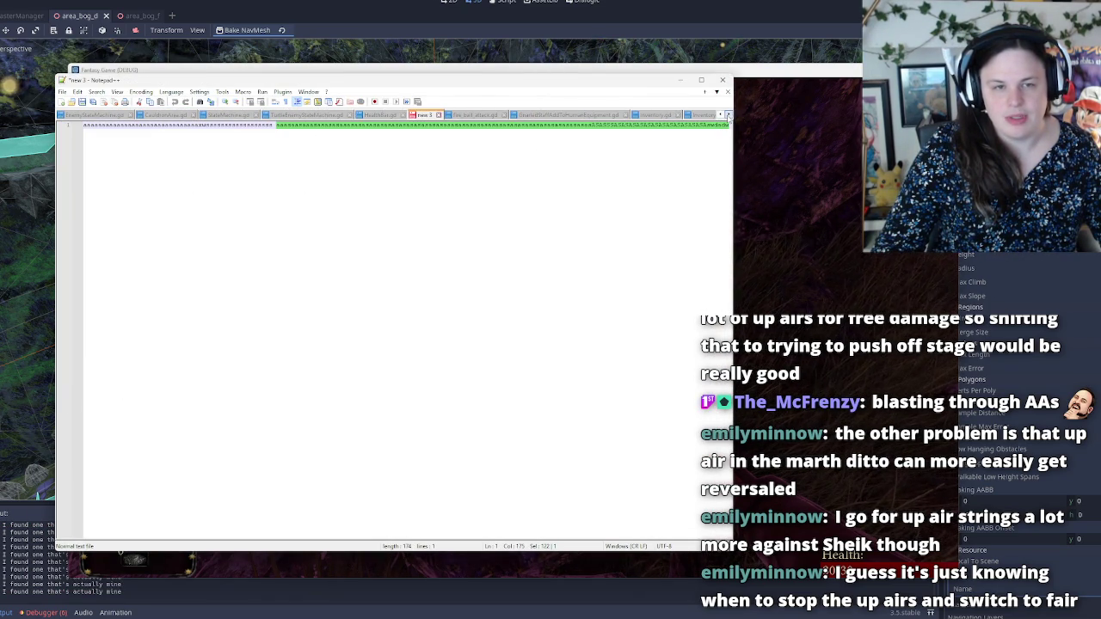
{"action": "left_click", "coordinate": [728, 115]}
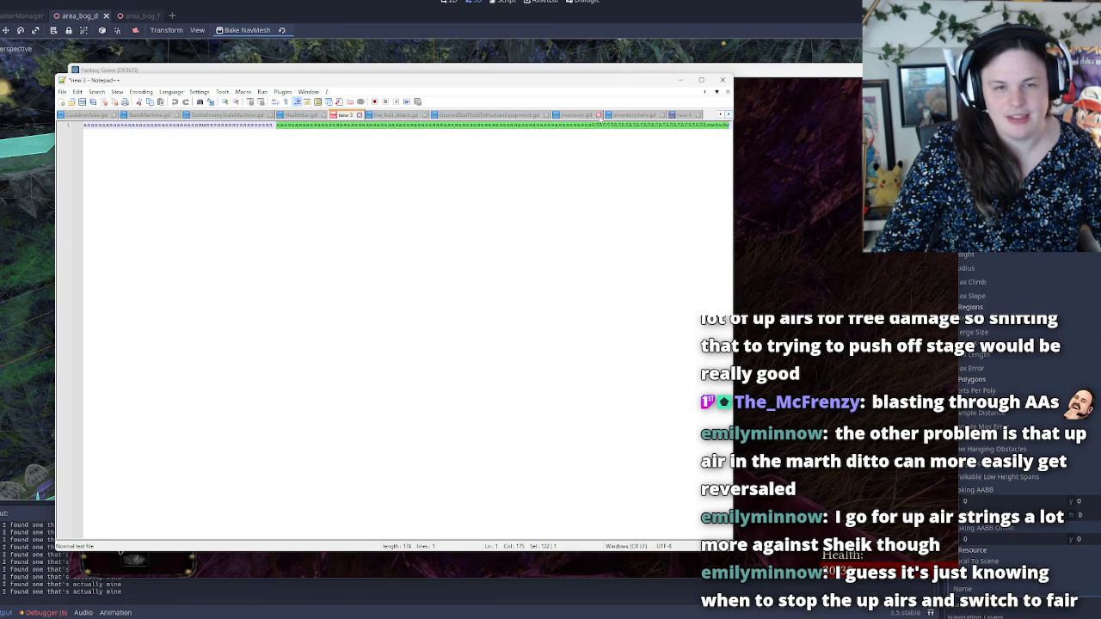
{"action": "left_click", "coordinate": [680, 114]}
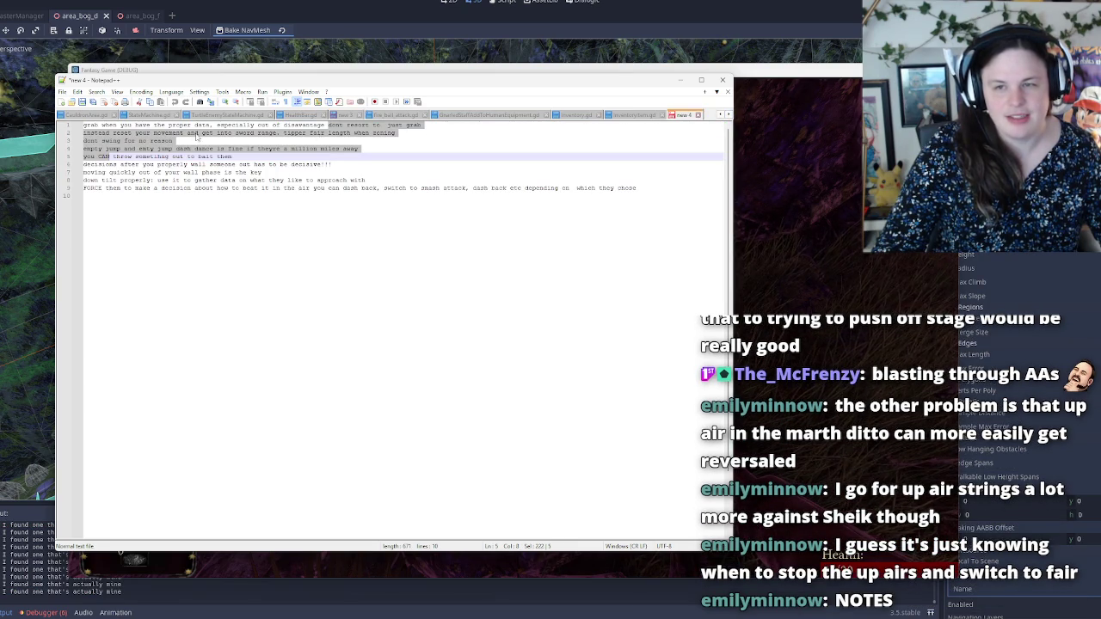
{"action": "left_click", "coordinate": [136, 125]}
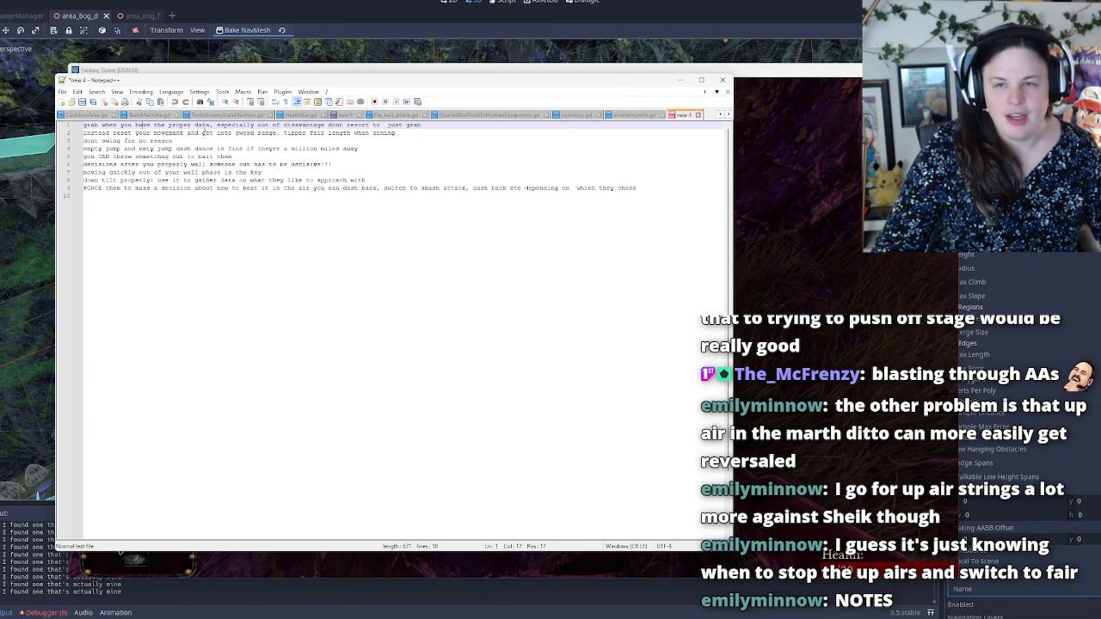
{"action": "mouse_move", "coordinate": [113, 126]}
{"action": "left_mouse_down"}
{"action": "mouse_move", "coordinate": [258, 145]}
{"action": "mouse_move", "coordinate": [332, 208]}
{"action": "left_mouse_up"}
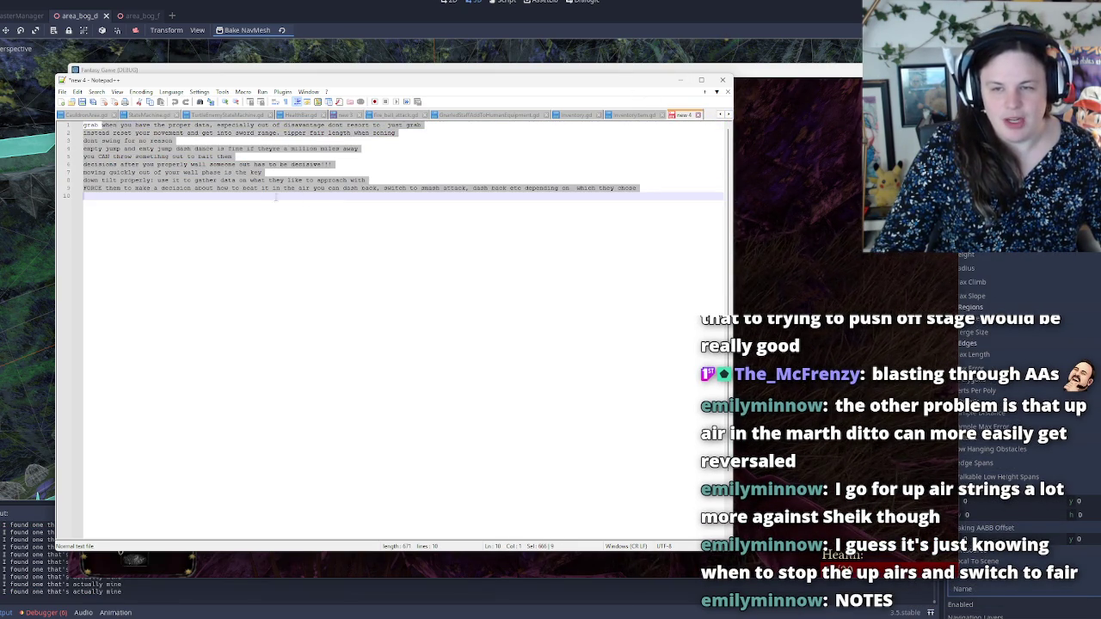
{"action": "left_click", "coordinate": [151, 116]}
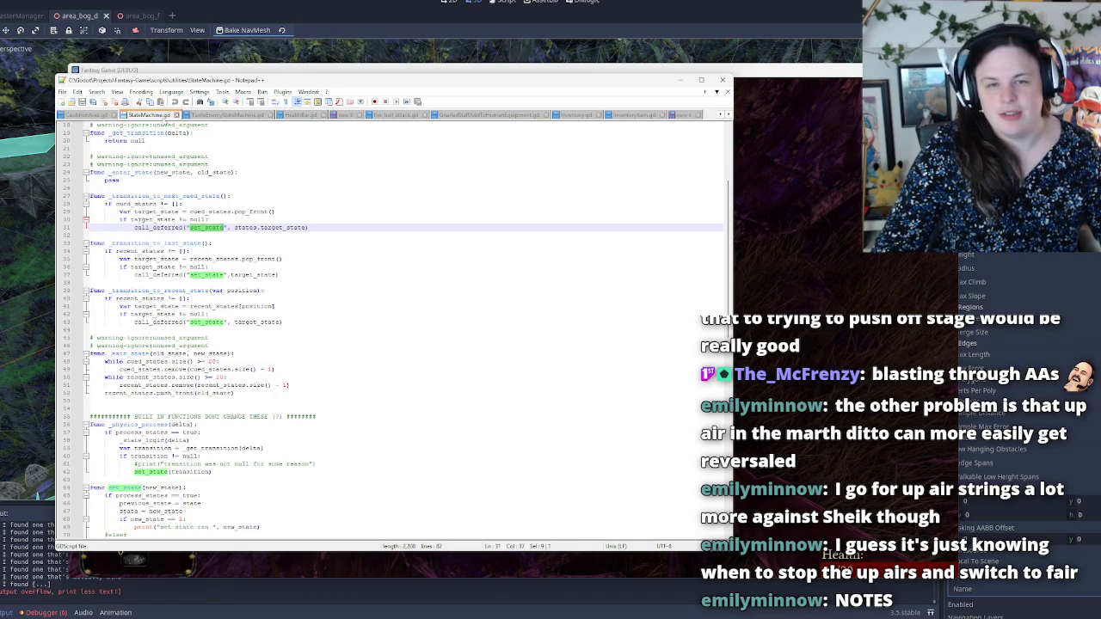
{"action": "left_click", "coordinate": [682, 116]}
{"action": "left_click", "coordinate": [342, 158]}
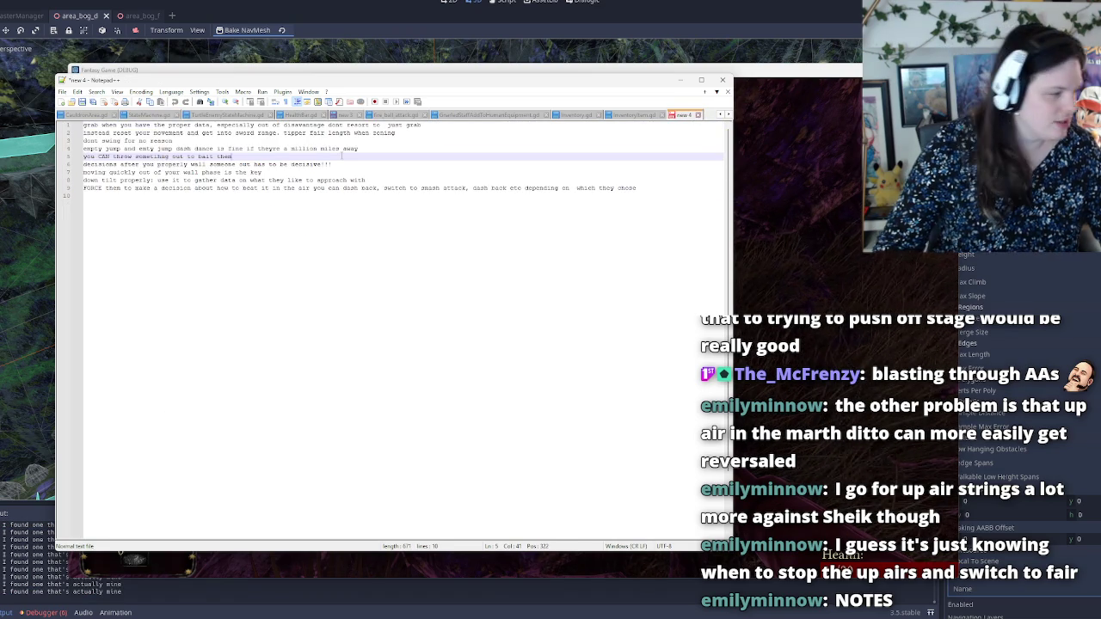
{"action": "scroll", "coordinate": [211, 207], "scroll_direction": "up", "scroll_amount": 8}
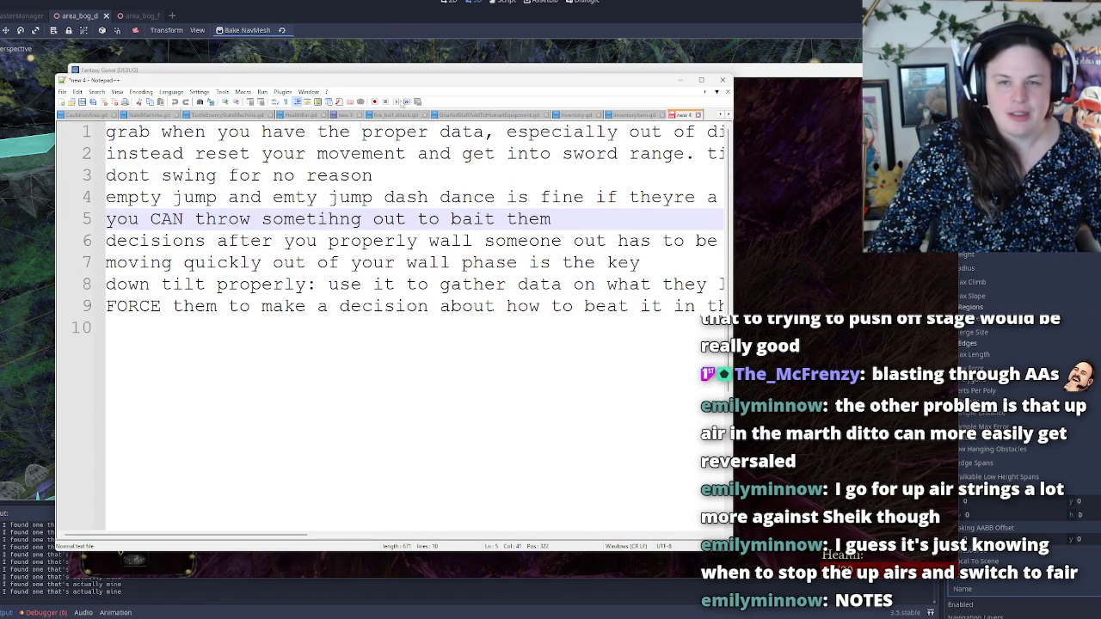
{"action": "left_click_drag", "start_coordinate": [387, 79], "coordinate": [378, 40]}
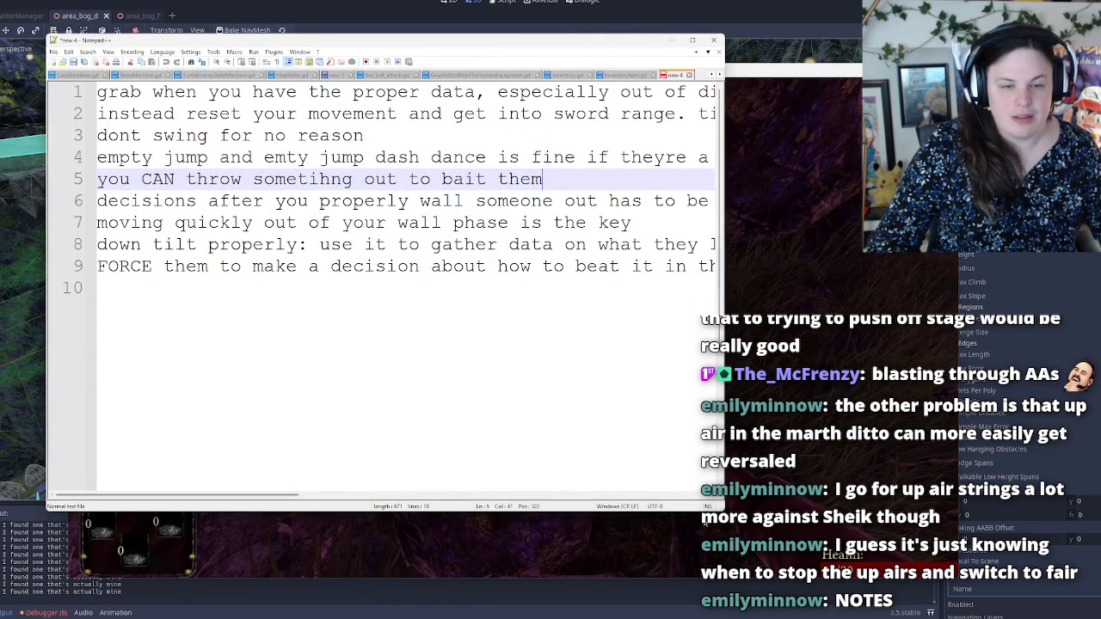
{"action": "mouse_move", "coordinate": [723, 513]}
{"action": "left_mouse_down"}
{"action": "mouse_move", "coordinate": [884, 578]}
{"action": "mouse_move", "coordinate": [1100, 602]}
{"action": "mouse_move", "coordinate": [1100, 546]}
{"action": "left_mouse_up"}
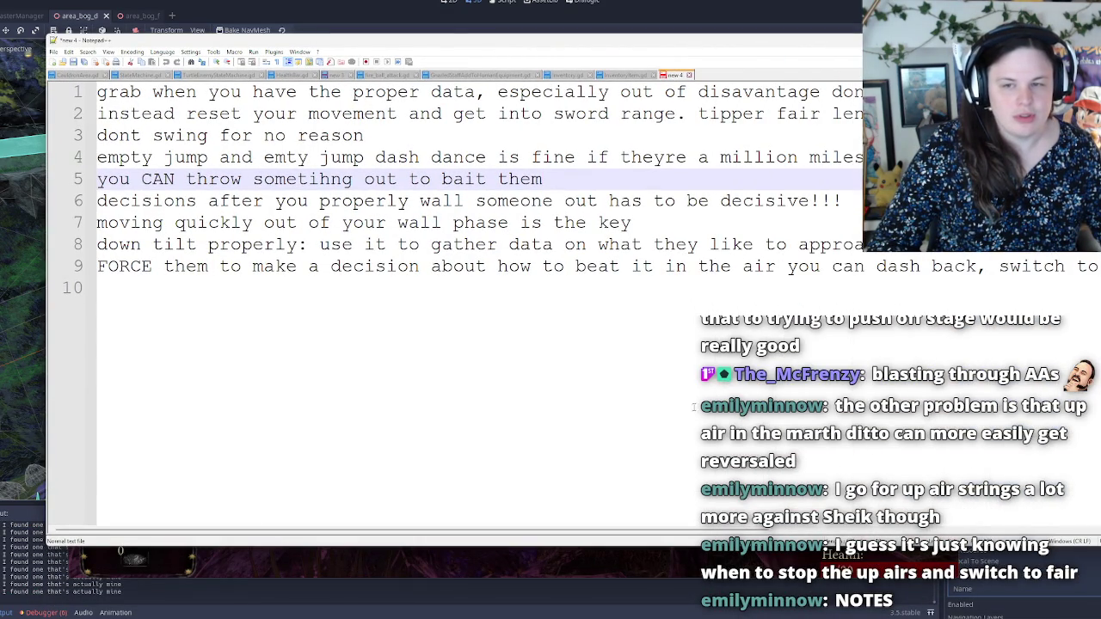
{"action": "mouse_move", "coordinate": [97, 92]}
{"action": "left_mouse_down"}
{"action": "mouse_move", "coordinate": [810, 92]}
{"action": "mouse_move", "coordinate": [864, 114]}
{"action": "left_mouse_up"}
{"action": "left_click", "coordinate": [119, 92]}
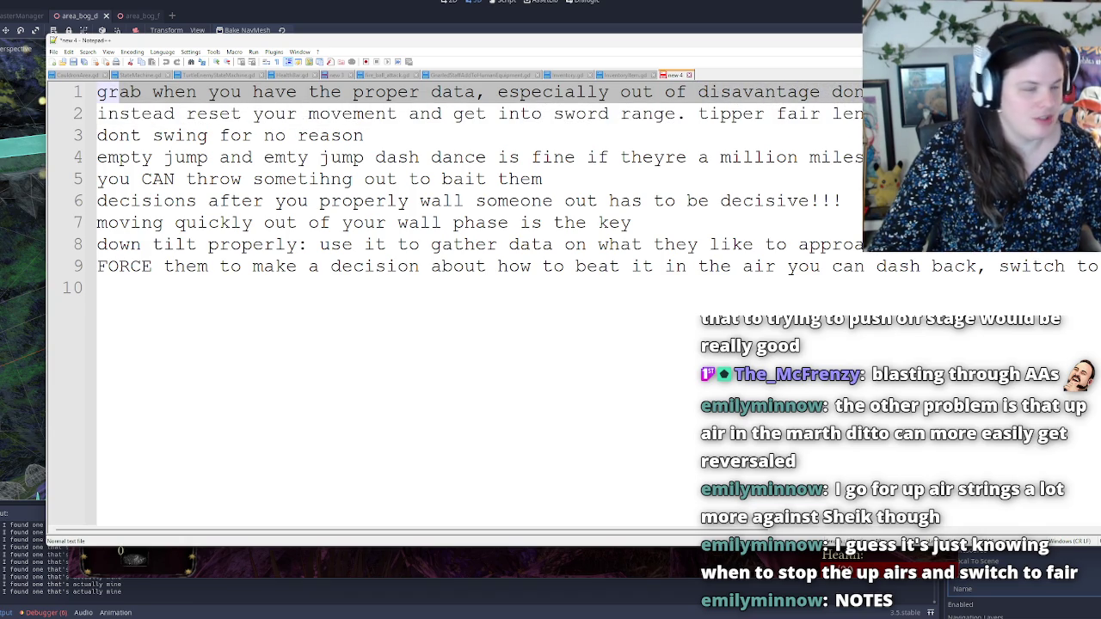
{"action": "mouse_move", "coordinate": [97, 92]}
{"action": "left_mouse_down"}
{"action": "mouse_move", "coordinate": [864, 113]}
{"action": "mouse_move", "coordinate": [698, 92]}
{"action": "left_mouse_up"}
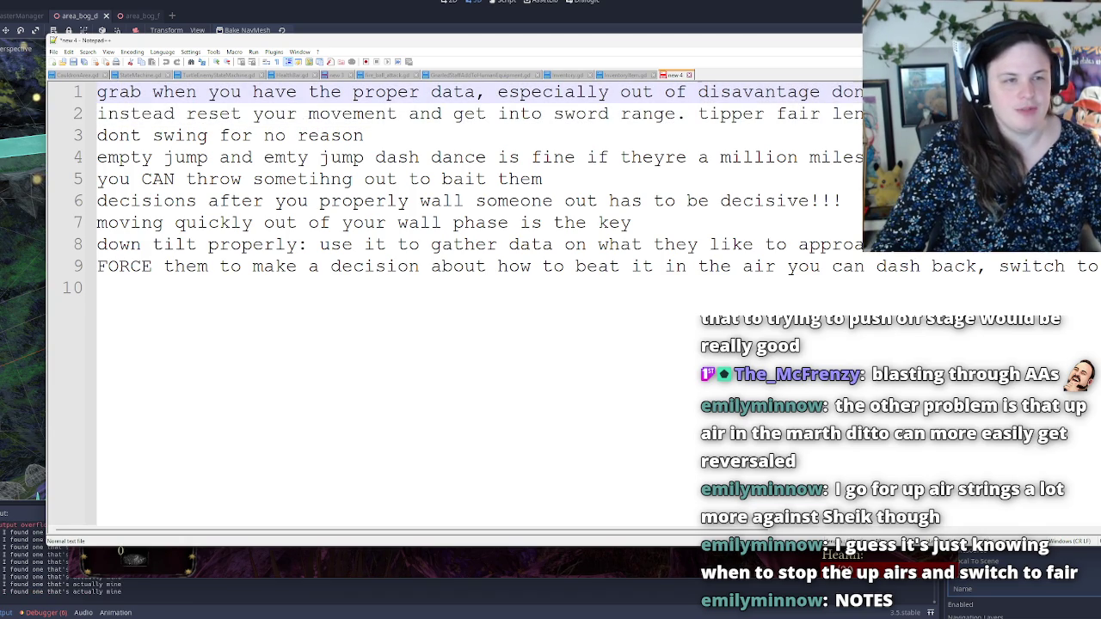
{"action": "mouse_move", "coordinate": [863, 92]}
{"action": "left_mouse_down"}
{"action": "mouse_move", "coordinate": [96, 92]}
{"action": "mouse_move", "coordinate": [200, 92]}
{"action": "mouse_move", "coordinate": [96, 92]}
{"action": "mouse_move", "coordinate": [151, 114]}
{"action": "mouse_move", "coordinate": [96, 92]}
{"action": "mouse_move", "coordinate": [246, 113]}
{"action": "mouse_move", "coordinate": [264, 92]}
{"action": "mouse_move", "coordinate": [370, 105]}
{"action": "mouse_move", "coordinate": [420, 92]}
{"action": "mouse_move", "coordinate": [788, 92]}
{"action": "left_mouse_up"}
{"action": "left_click", "coordinate": [788, 92]}
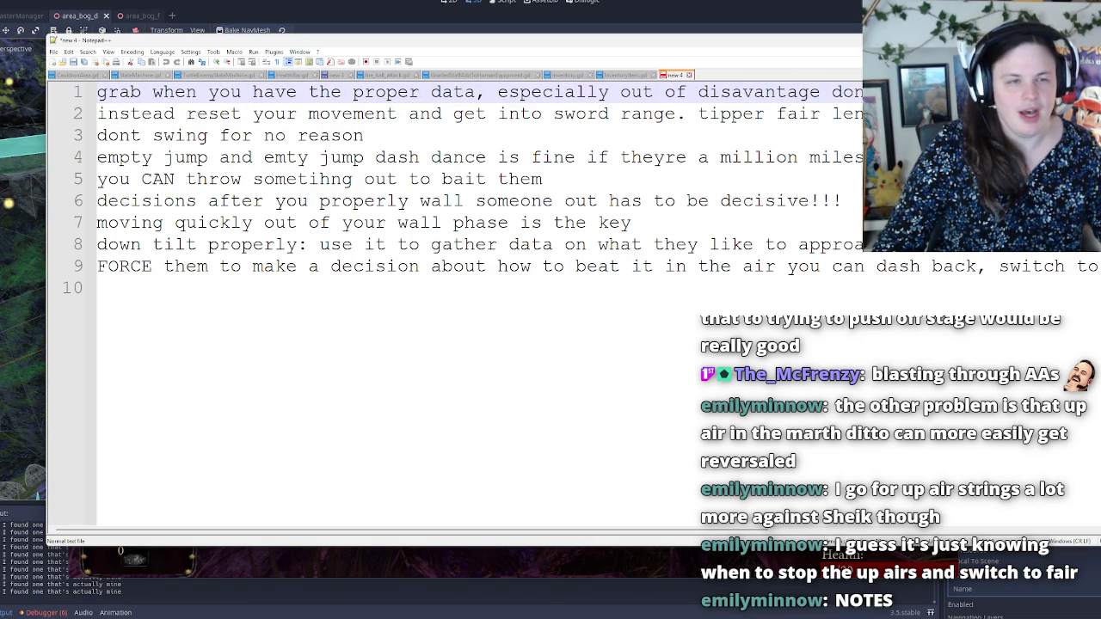
{"action": "key", "text": "ctrl+shift+Left"}
{"action": "key", "text": "ctrl+shift+Left"}
{"action": "key", "text": "ctrl+shift+Left"}
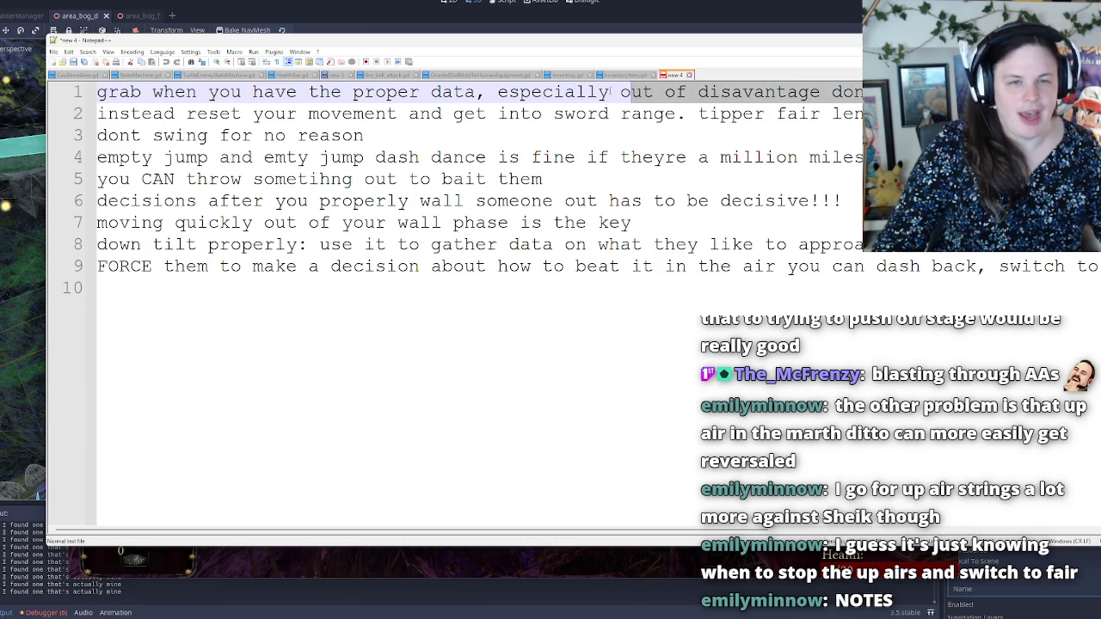
{"action": "key", "text": "ctrl+shift+Left"}
{"action": "key", "text": "shift+Right"}
{"action": "key", "text": "shift+Right"}
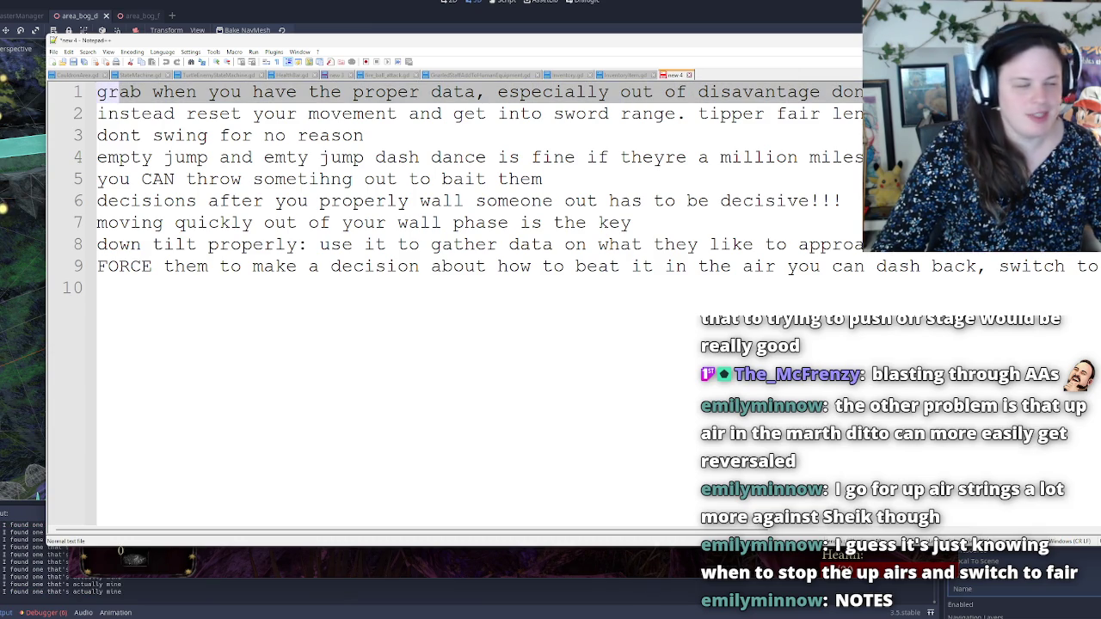
{"action": "key", "text": "shift+Right"}
{"action": "key", "text": "shift+Right"}
{"action": "key", "text": "shift+Right"}
{"action": "key", "text": "shift+Down"}
{"action": "key", "text": "shift+Right"}
{"action": "key", "text": "shift+Right"}
{"action": "key", "text": "shift+Right"}
{"action": "key", "text": "shift+Up"}
{"action": "key", "text": "shift+Right"}
{"action": "key", "text": "shift+Right"}
{"action": "key", "text": "shift+Right"}
{"action": "key", "text": "shift+Left"}
{"action": "key", "text": "shift+Left"}
{"action": "key", "text": "shift+Left"}
{"action": "key", "text": "shift+Right"}
{"action": "key", "text": "shift+Right"}
{"action": "key", "text": "shift+Right"}
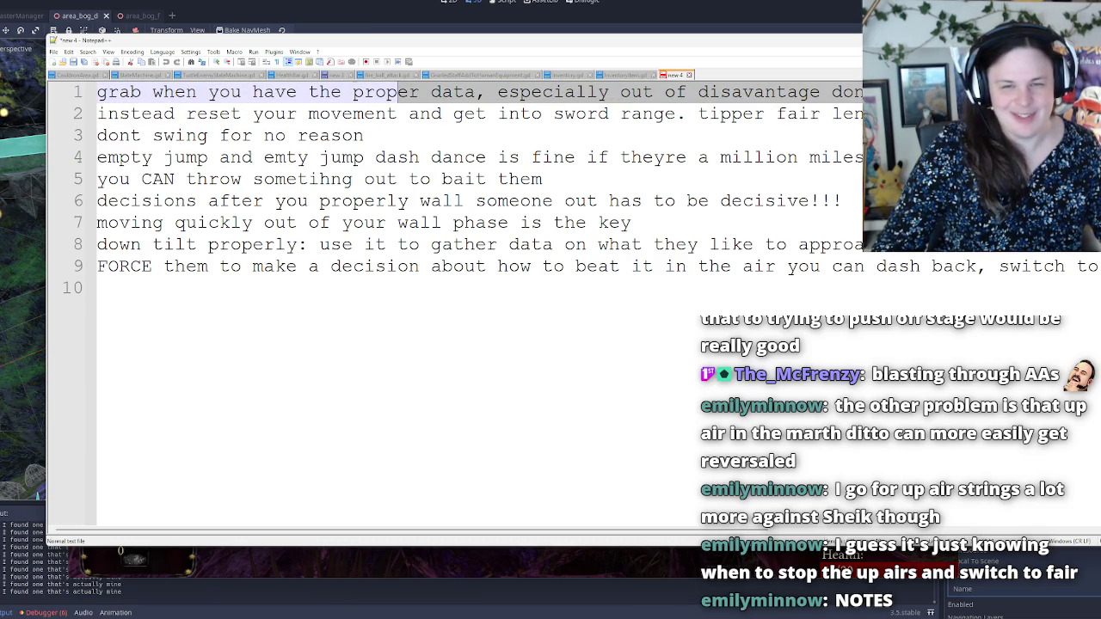
{"action": "key", "text": "shift+Left"}
{"action": "key", "text": "shift+Left"}
{"action": "key", "text": "shift+Left"}
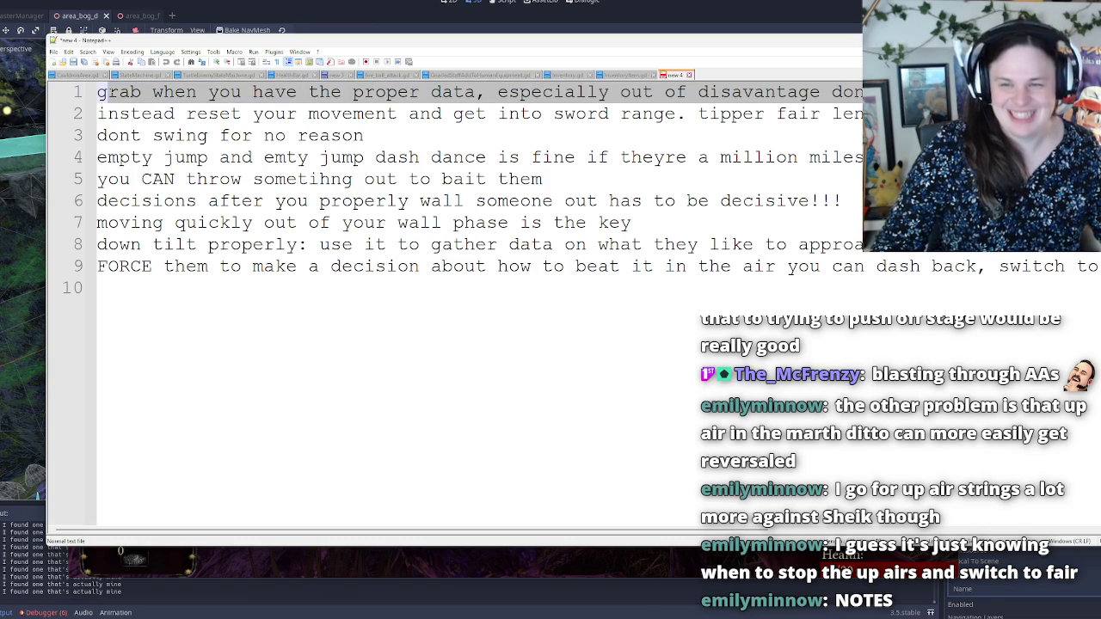
{"action": "key", "text": "shift+Right"}
{"action": "key", "text": "shift+Right"}
{"action": "key", "text": "shift+Right"}
{"action": "key", "text": "shift+Right"}
{"action": "key", "text": "shift+Right"}
{"action": "key", "text": "shift+Right"}
{"action": "key", "text": "shift+Right"}
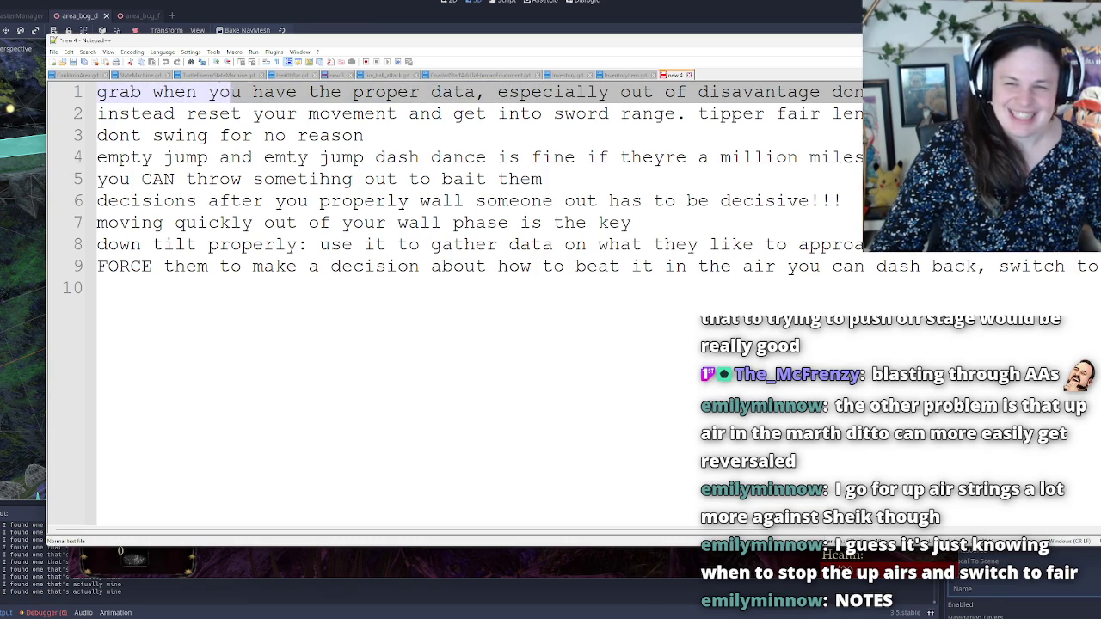
{"action": "key", "text": "shift+Right"}
{"action": "key", "text": "shift+Right"}
{"action": "key", "text": "shift+Right"}
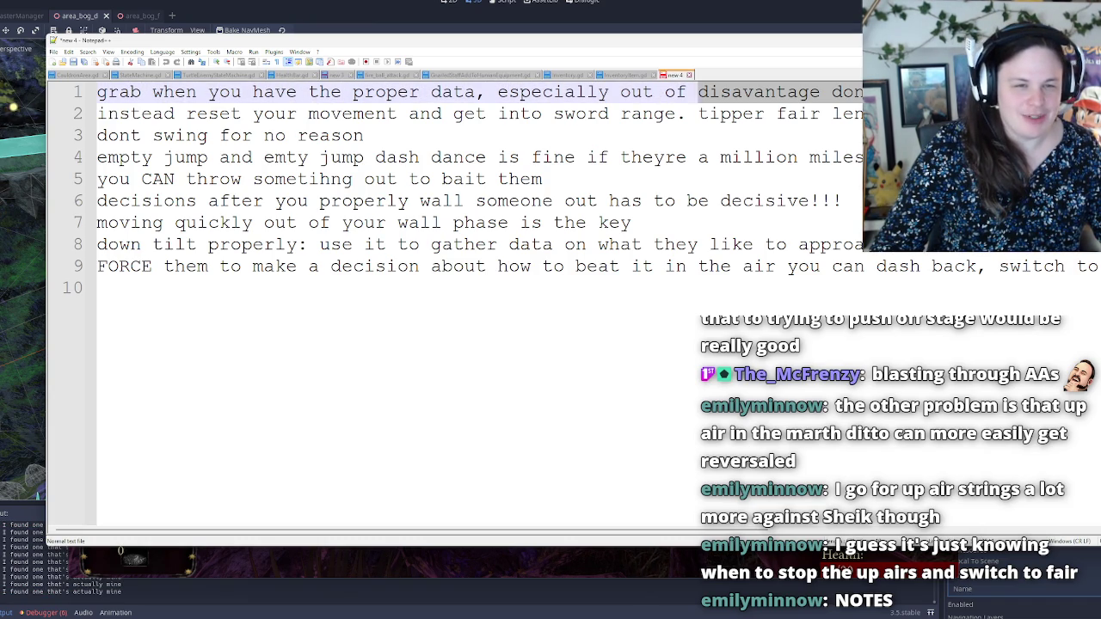
{"action": "key", "text": "shift+Right"}
{"action": "key", "text": "shift+Right"}
{"action": "key", "text": "shift+Right"}
{"action": "key", "text": "shift+Right"}
{"action": "key", "text": "shift+Right"}
{"action": "key", "text": "shift+Right"}
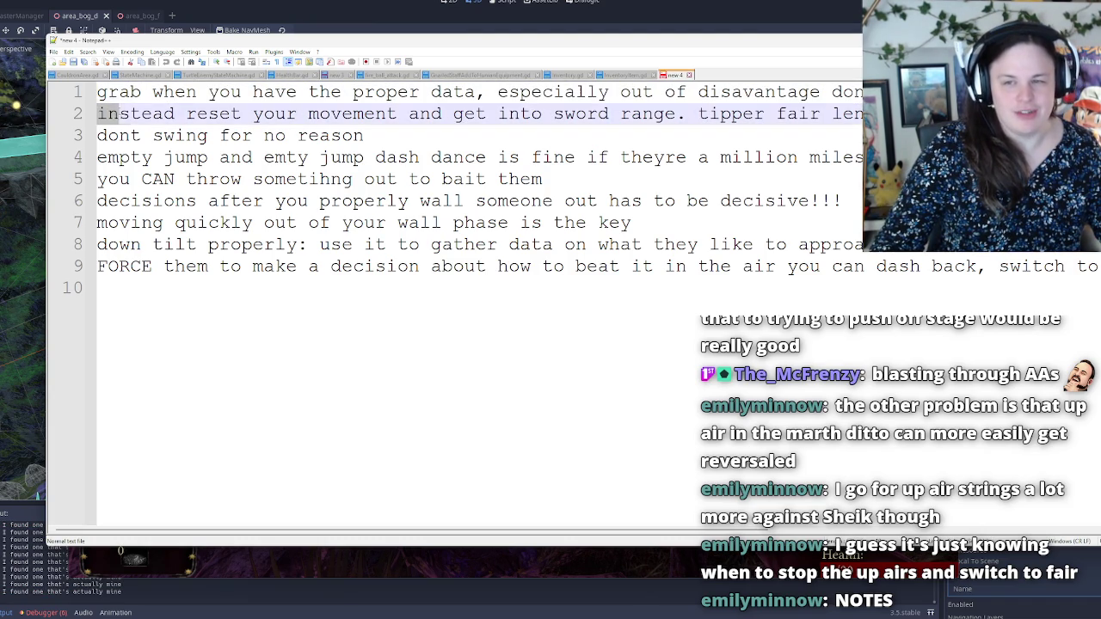
{"action": "key", "text": "shift+Right"}
{"action": "key", "text": "shift+Right"}
{"action": "key", "text": "shift+Right"}
{"action": "key", "text": "shift+Down"}
{"action": "key", "text": "shift+Up"}
{"action": "key", "text": "shift+Right"}
{"action": "key", "text": "shift+Right"}
{"action": "key", "text": "shift+Right"}
{"action": "key", "text": "shift+Down"}
{"action": "key", "text": "shift+Up"}
{"action": "key", "text": "shift+Right"}
{"action": "key", "text": "shift+Right"}
{"action": "key", "text": "shift+Right"}
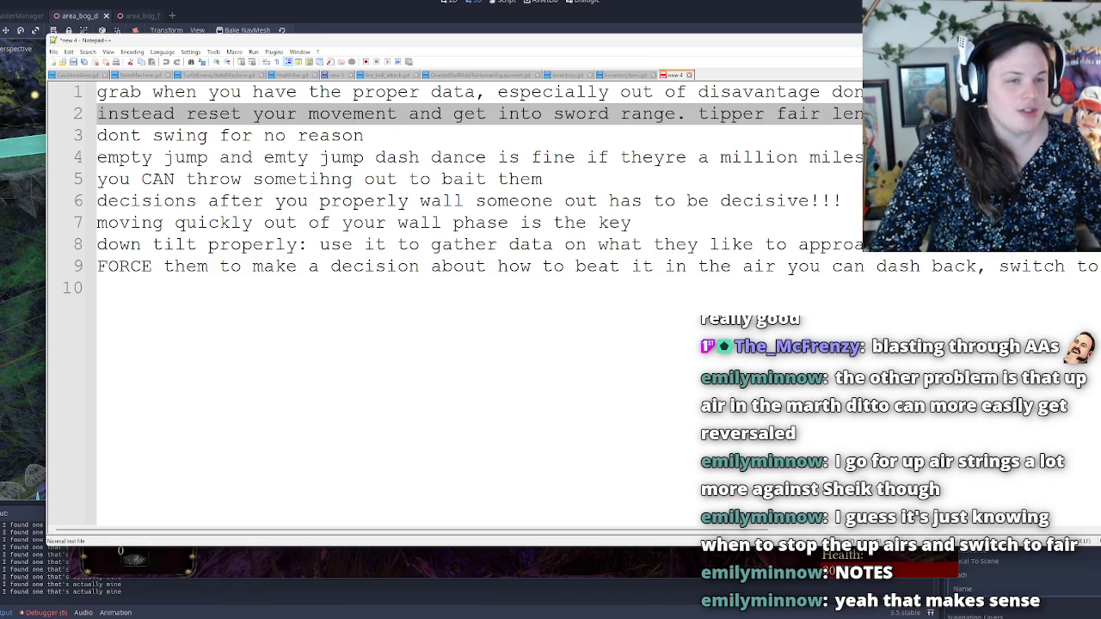
{"action": "key", "text": "Right"}
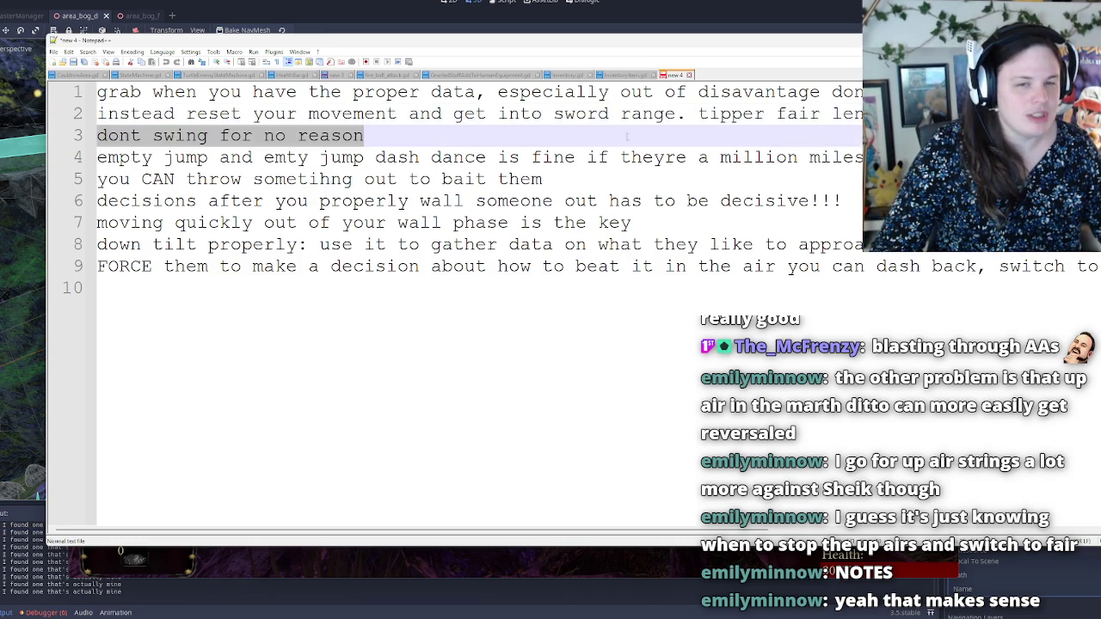
{"action": "left_click", "coordinate": [83, 114]}
{"action": "key", "text": "shift+Right"}
{"action": "key", "text": "shift+Right"}
{"action": "key", "text": "shift+Right"}
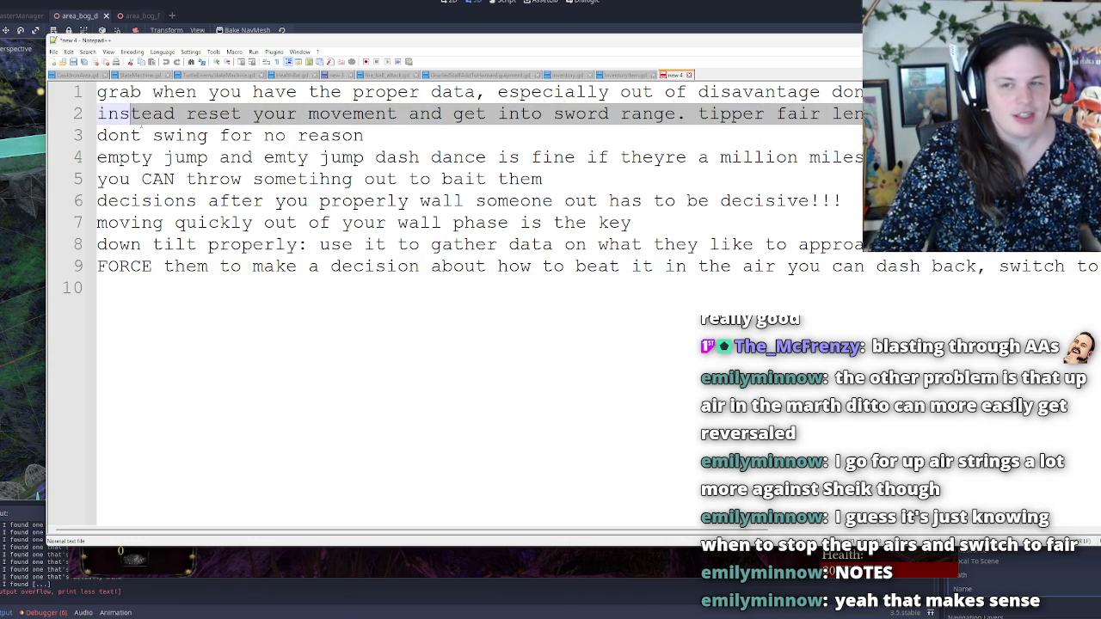
{"action": "key", "text": "shift+Left"}
{"action": "key", "text": "shift+Left"}
{"action": "key", "text": "shift+Left"}
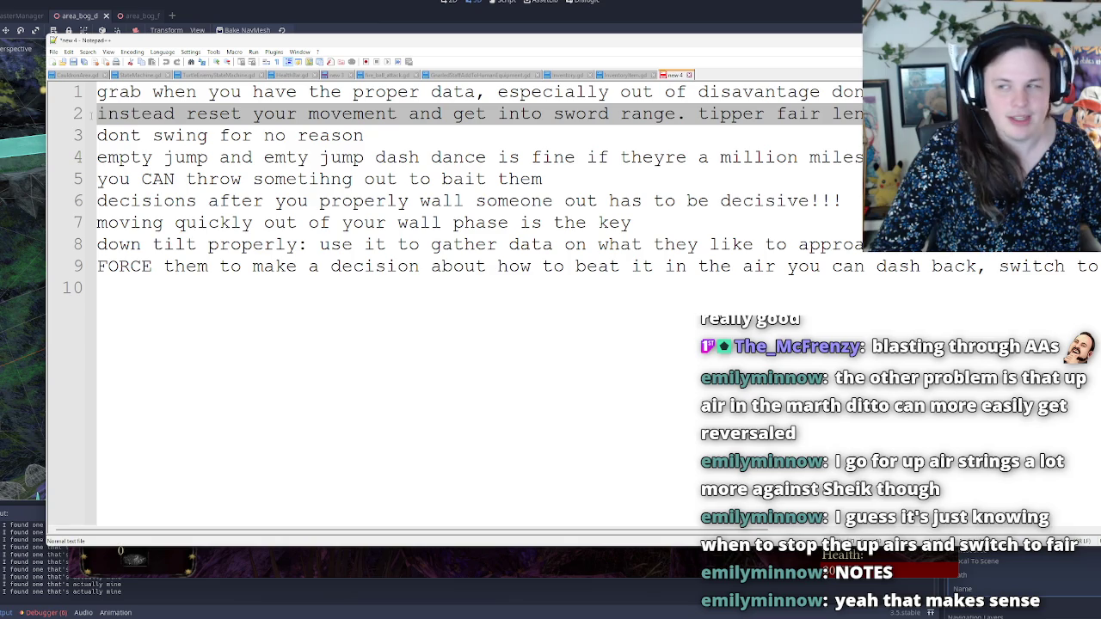
{"action": "key", "text": "shift+Down"}
{"action": "key", "text": "shift+Up"}
{"action": "key", "text": "shift+Right"}
{"action": "key", "text": "shift+Right"}
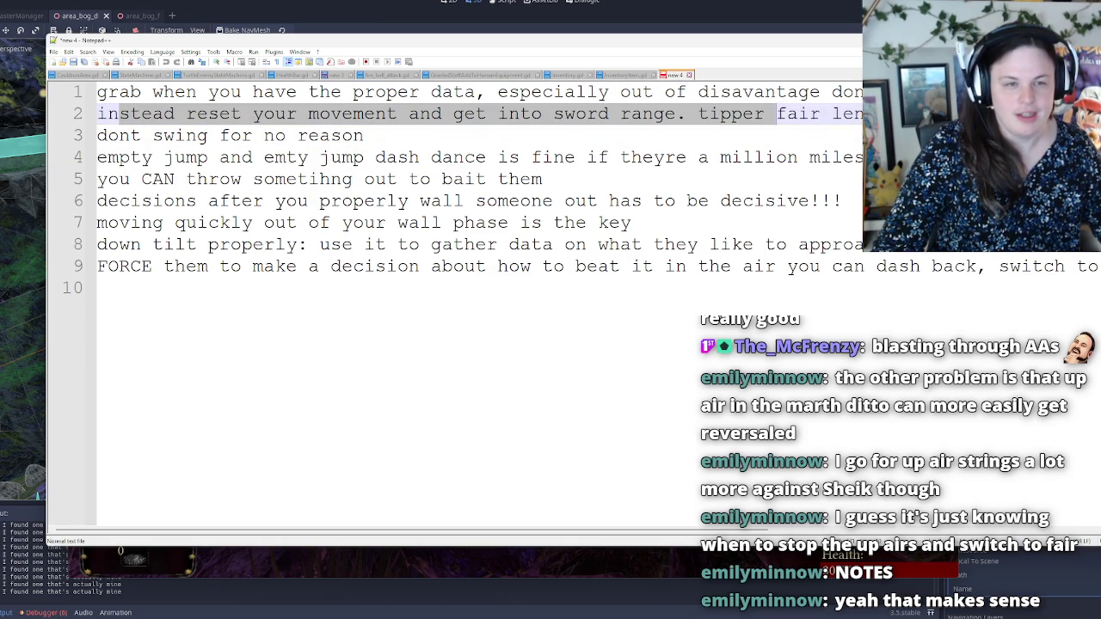
{"action": "key", "text": "shift+Down"}
{"action": "key", "text": "shift+Down"}
{"action": "key", "text": "shift+Down"}
{"action": "key", "text": "shift+Up"}
{"action": "key", "text": "shift+Left"}
{"action": "key", "text": "shift+Left"}
{"action": "key", "text": "shift+Left"}
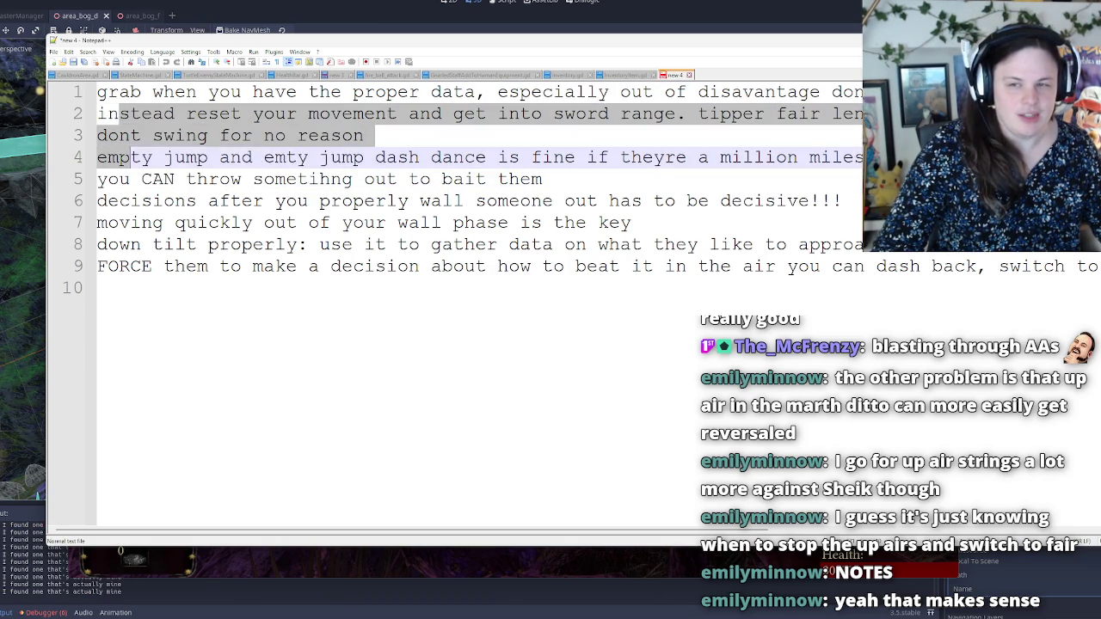
{"action": "key", "text": "shift+Up"}
{"action": "key", "text": "shift+Right"}
{"action": "key", "text": "shift+Right"}
{"action": "key", "text": "shift+Right"}
{"action": "key", "text": "shift+Left"}
{"action": "key", "text": "shift+Left"}
{"action": "key", "text": "shift+Left"}
{"action": "key", "text": "shift+Right"}
{"action": "key", "text": "shift+Right"}
{"action": "key", "text": "shift+Right"}
{"action": "key", "text": "Right"}
{"action": "key", "text": "shift+Left"}
{"action": "key", "text": "shift+Left"}
{"action": "key", "text": "shift+Left"}
{"action": "key", "text": "shift+Left"}
{"action": "key", "text": "shift+Left"}
{"action": "key", "text": "shift+Left"}
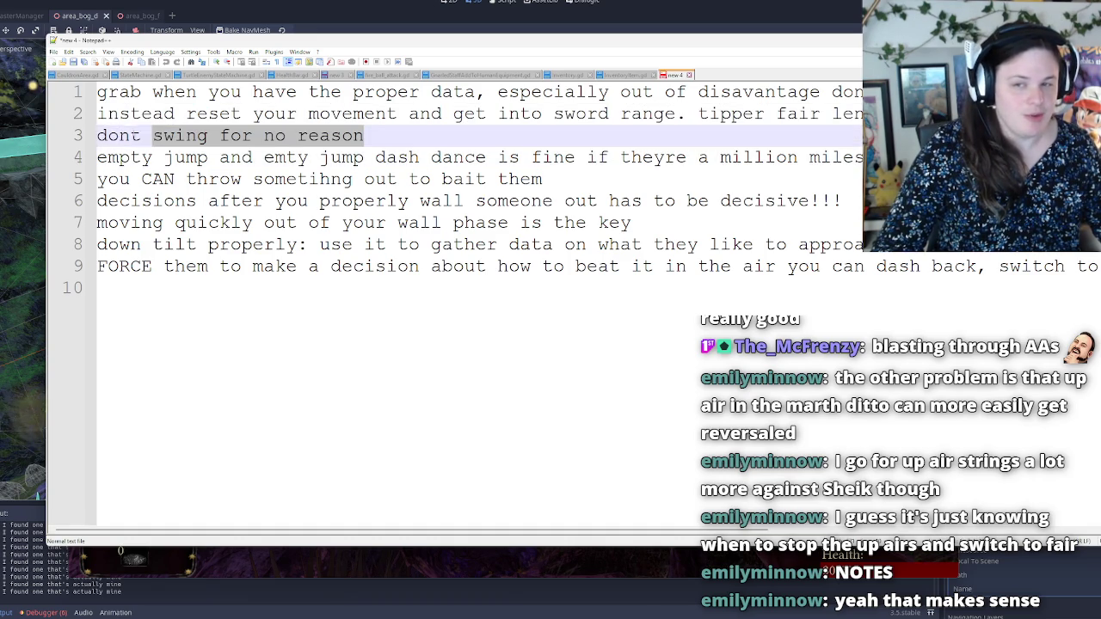
{"action": "key", "text": "shift+Right"}
{"action": "key", "text": "shift+Up"}
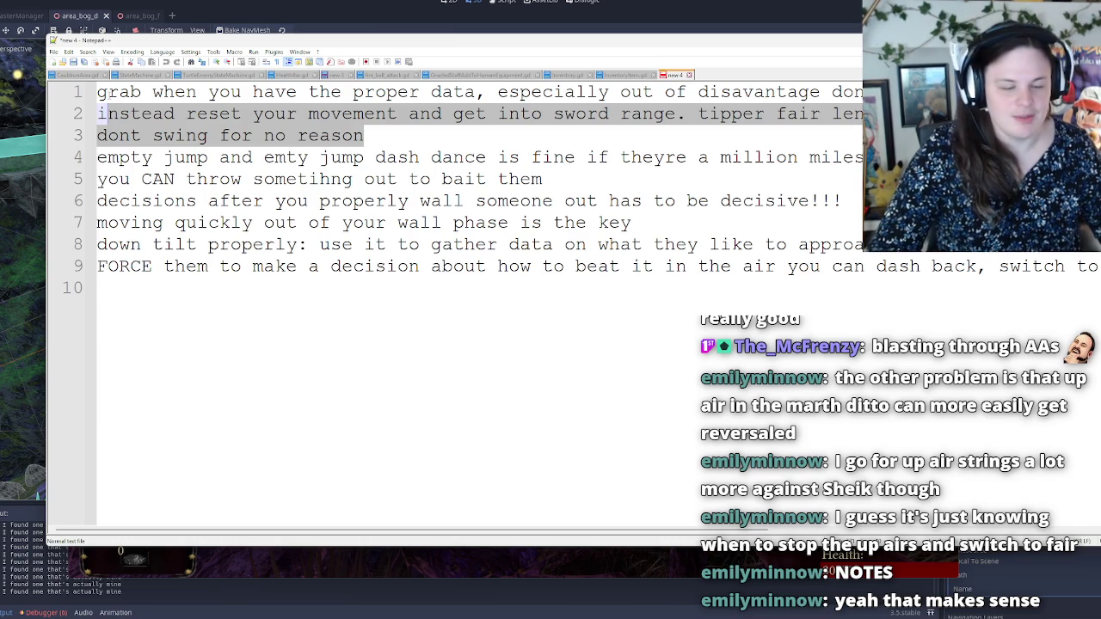
{"action": "left_click", "coordinate": [376, 145]}
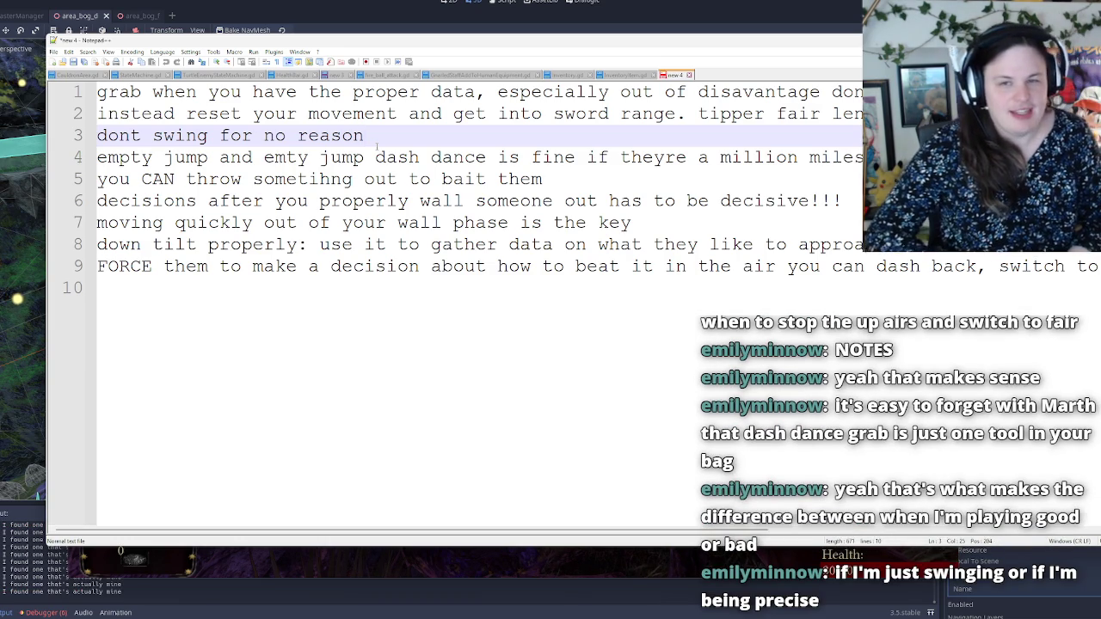
{"action": "left_click_drag", "start_coordinate": [124, 158], "coordinate": [365, 158]}
{"action": "left_click", "coordinate": [121, 158]}
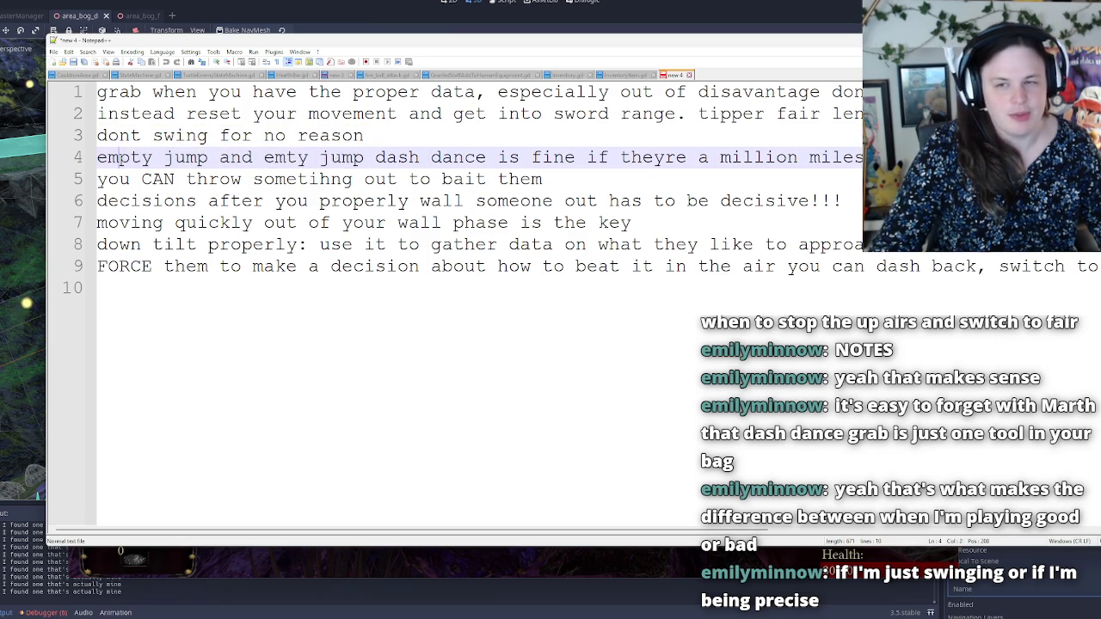
{"action": "left_click_drag", "start_coordinate": [153, 157], "coordinate": [365, 162]}
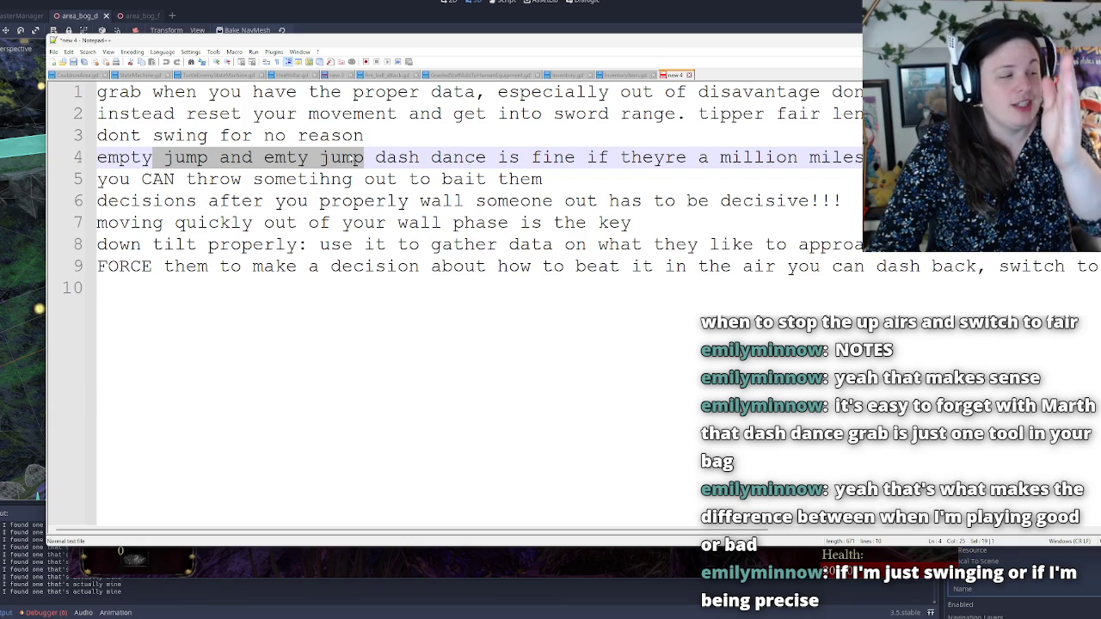
{"action": "left_click_drag", "start_coordinate": [98, 158], "coordinate": [365, 157]}
{"action": "left_click", "coordinate": [243, 157]}
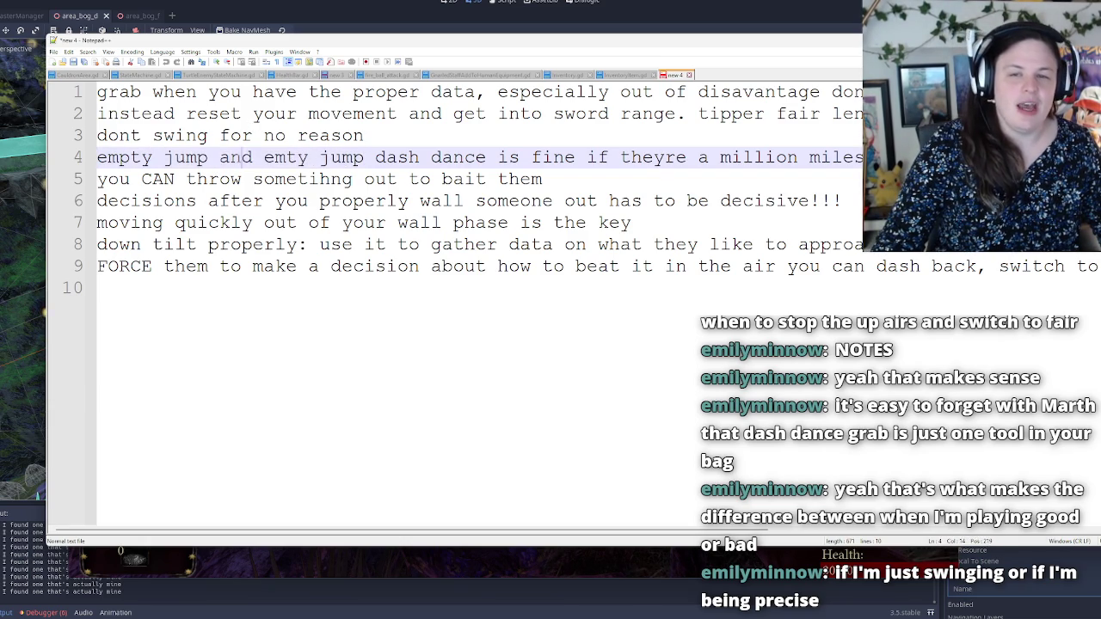
{"action": "mouse_move", "coordinate": [208, 157]}
{"action": "left_mouse_down"}
{"action": "mouse_move", "coordinate": [654, 157]}
{"action": "mouse_move", "coordinate": [568, 180]}
{"action": "mouse_move", "coordinate": [860, 158]}
{"action": "left_mouse_up"}
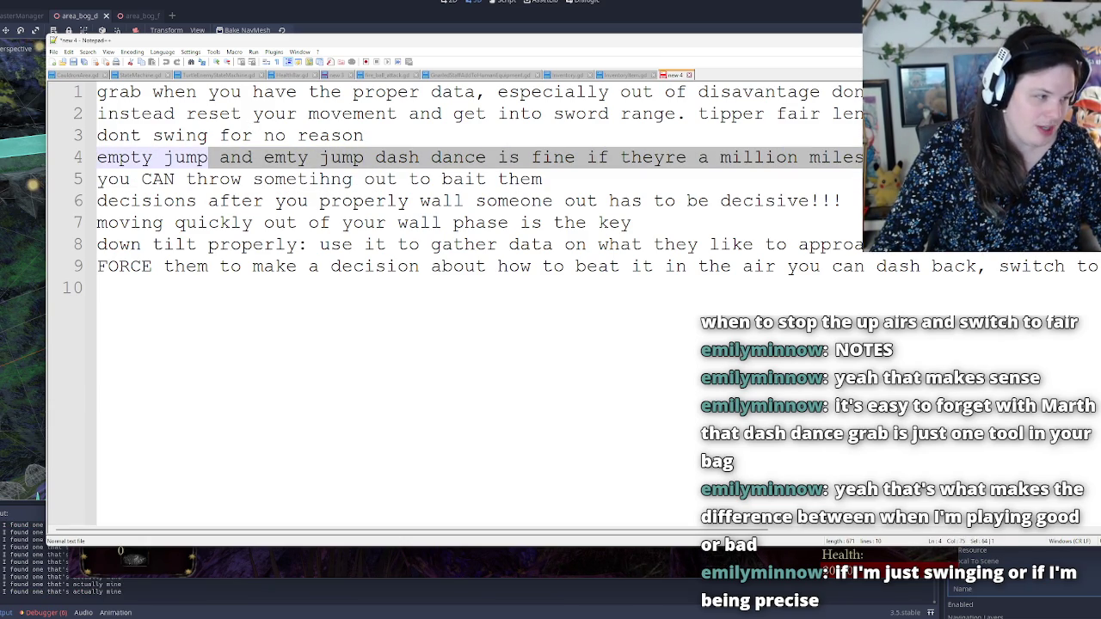
{"action": "mouse_move", "coordinate": [97, 158]}
{"action": "left_mouse_down"}
{"action": "mouse_move", "coordinate": [375, 157]}
{"action": "mouse_move", "coordinate": [153, 135]}
{"action": "mouse_move", "coordinate": [420, 158]}
{"action": "mouse_move", "coordinate": [153, 135]}
{"action": "mouse_move", "coordinate": [263, 157]}
{"action": "left_mouse_up"}
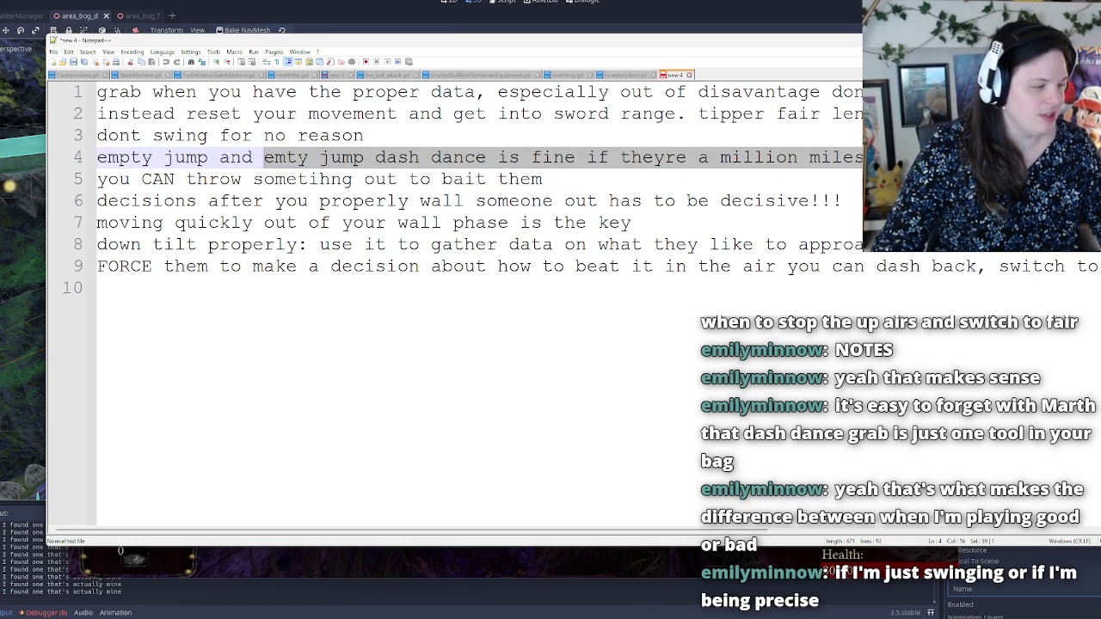
{"action": "left_click", "coordinate": [163, 157]}
{"action": "left_click", "coordinate": [123, 161]}
{"action": "mouse_move", "coordinate": [97, 157]}
{"action": "left_mouse_down"}
{"action": "mouse_move", "coordinate": [263, 157]}
{"action": "mouse_move", "coordinate": [151, 157]}
{"action": "mouse_move", "coordinate": [165, 157]}
{"action": "mouse_move", "coordinate": [99, 136]}
{"action": "mouse_move", "coordinate": [490, 158]}
{"action": "mouse_move", "coordinate": [218, 160]}
{"action": "left_mouse_up"}
{"action": "left_click", "coordinate": [120, 159]}
{"action": "mouse_move", "coordinate": [97, 178]}
{"action": "left_mouse_down"}
{"action": "mouse_move", "coordinate": [97, 200]}
{"action": "mouse_move", "coordinate": [198, 200]}
{"action": "mouse_move", "coordinate": [176, 179]}
{"action": "mouse_move", "coordinate": [487, 179]}
{"action": "mouse_move", "coordinate": [97, 157]}
{"action": "mouse_move", "coordinate": [250, 178]}
{"action": "mouse_move", "coordinate": [547, 181]}
{"action": "left_mouse_up"}
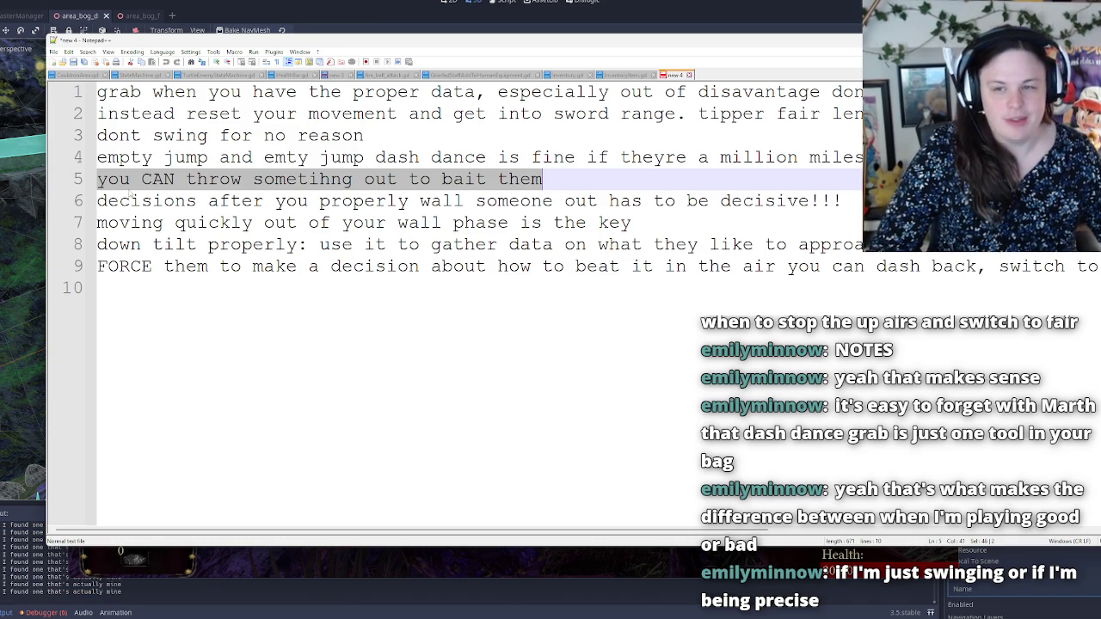
{"action": "left_click_drag", "start_coordinate": [97, 201], "coordinate": [409, 200]}
{"action": "triple_click", "coordinate": [277, 200]}
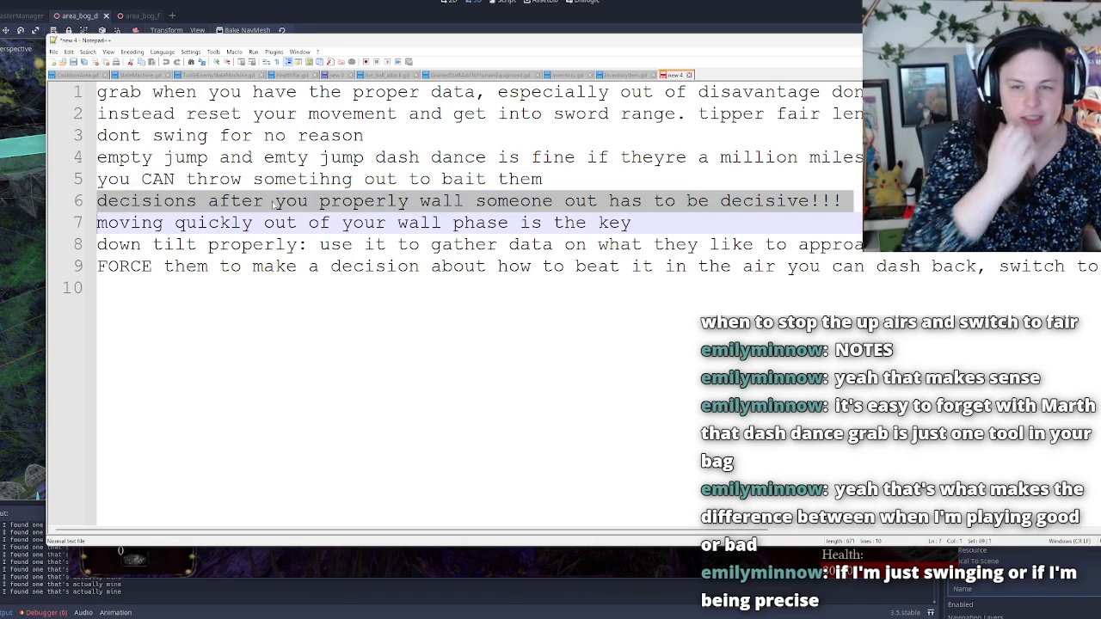
{"action": "left_click", "coordinate": [97, 200]}
{"action": "mouse_move", "coordinate": [98, 201]}
{"action": "left_mouse_down"}
{"action": "mouse_move", "coordinate": [851, 207]}
{"action": "mouse_move", "coordinate": [599, 201]}
{"action": "mouse_move", "coordinate": [810, 201]}
{"action": "mouse_move", "coordinate": [641, 222]}
{"action": "mouse_move", "coordinate": [844, 200]}
{"action": "left_mouse_up"}
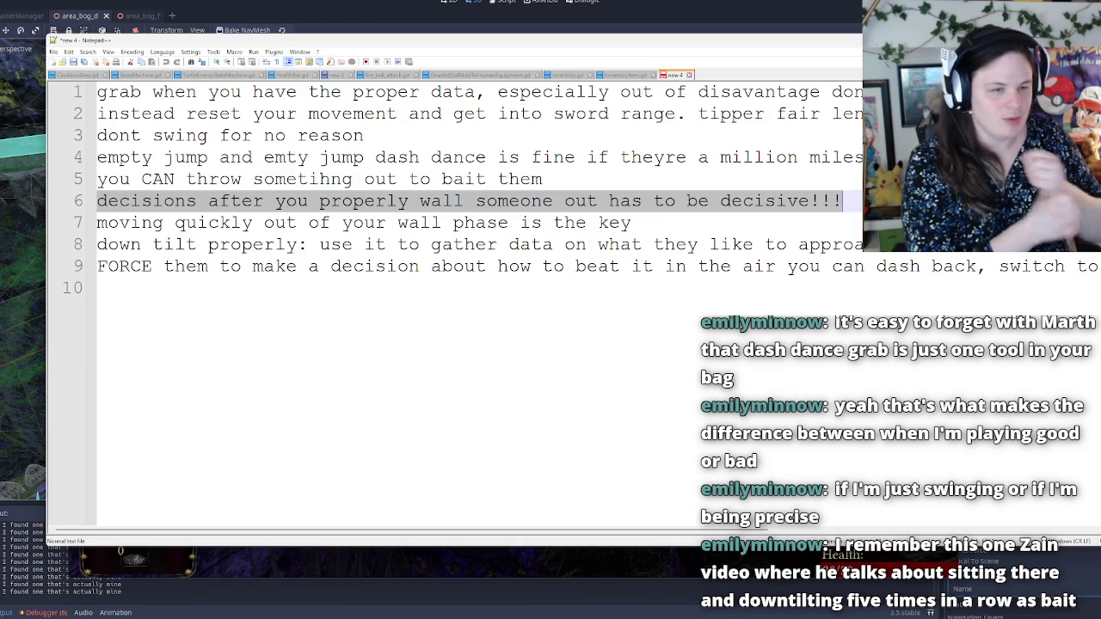
{"action": "left_click_drag", "start_coordinate": [497, 534], "coordinate": [920, 526]}
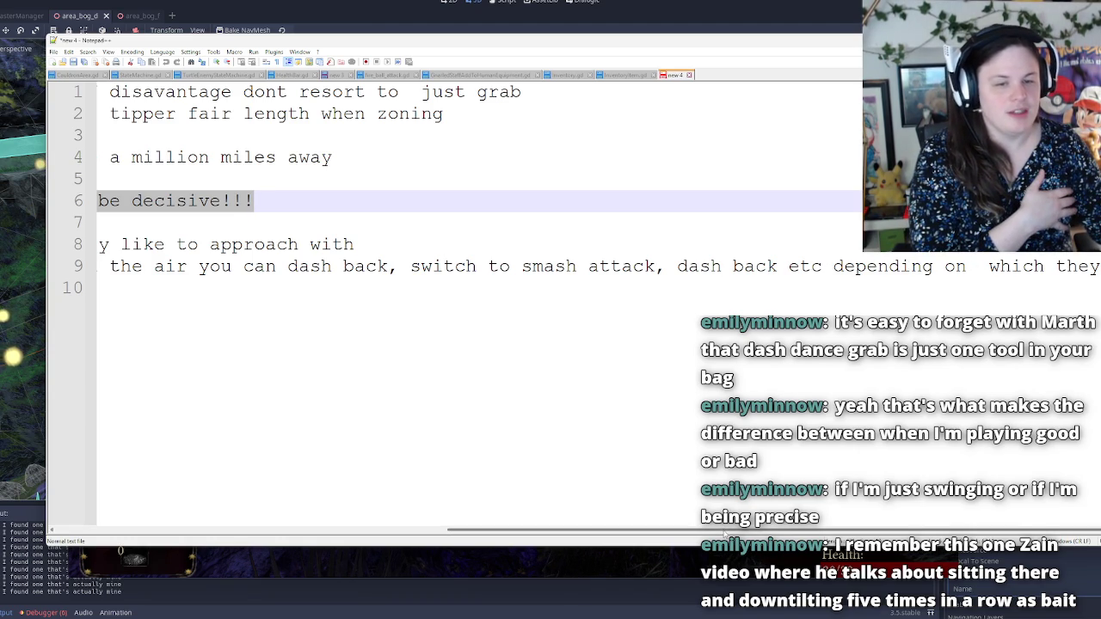
{"action": "mouse_move", "coordinate": [806, 532]}
{"action": "left_mouse_down"}
{"action": "mouse_move", "coordinate": [488, 508]}
{"action": "mouse_move", "coordinate": [327, 512]}
{"action": "left_mouse_up"}
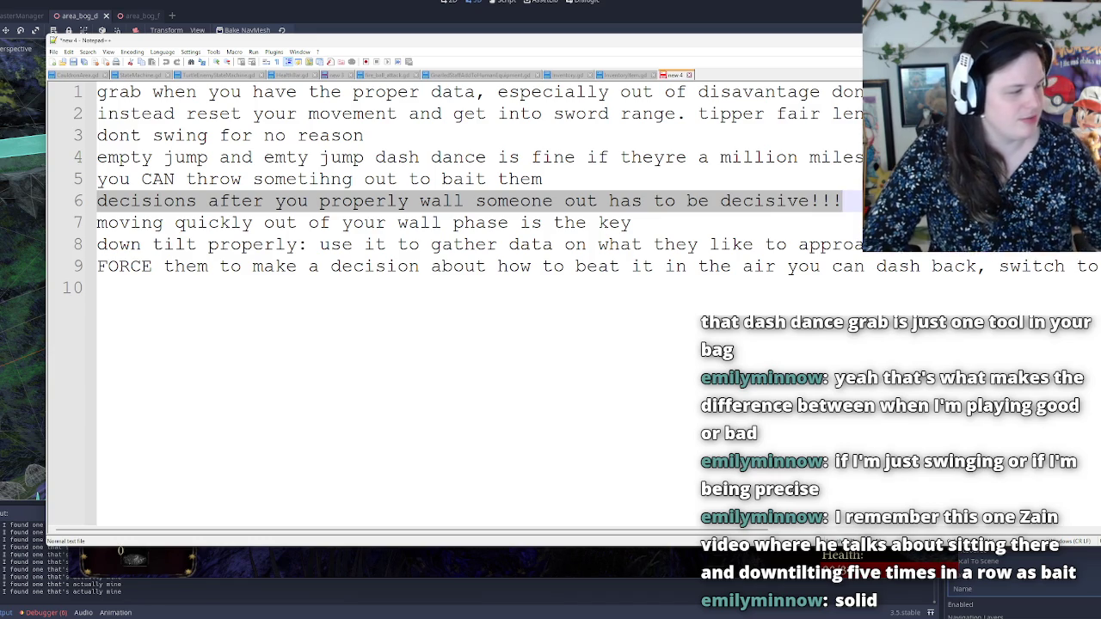
Step: Minimize Notepad++ to bring the Fantasy Game (DEBUG) window back to the front
{"action": "key", "text": "super+Down"}
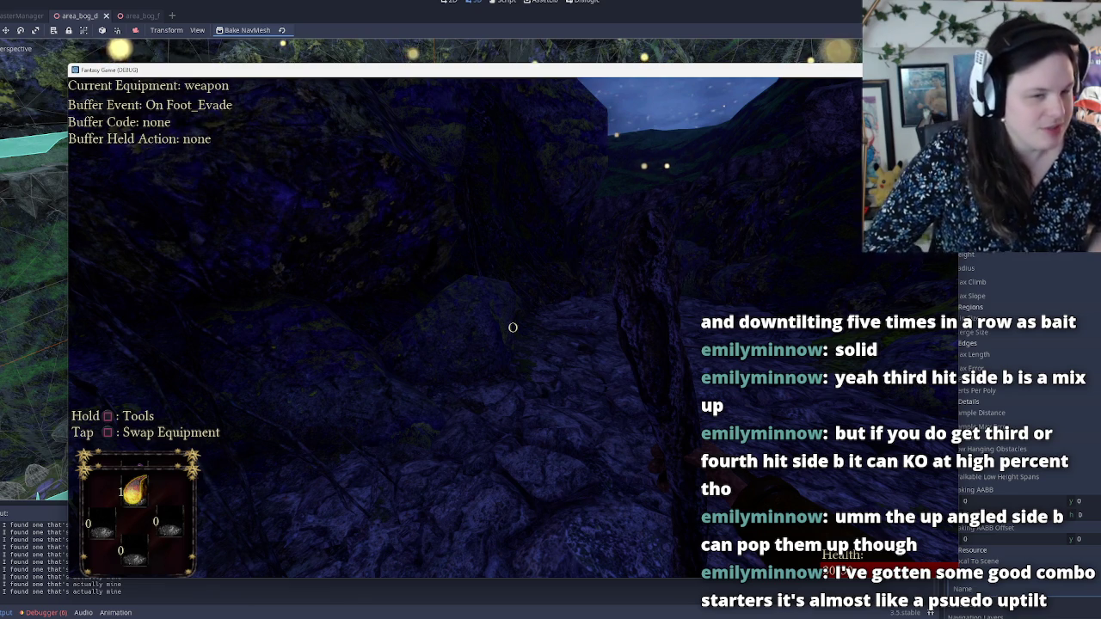
Step: Walk toward the sky opening, then leave the death screen and quit the game from the main menu
{"action": "key", "text": "w"}
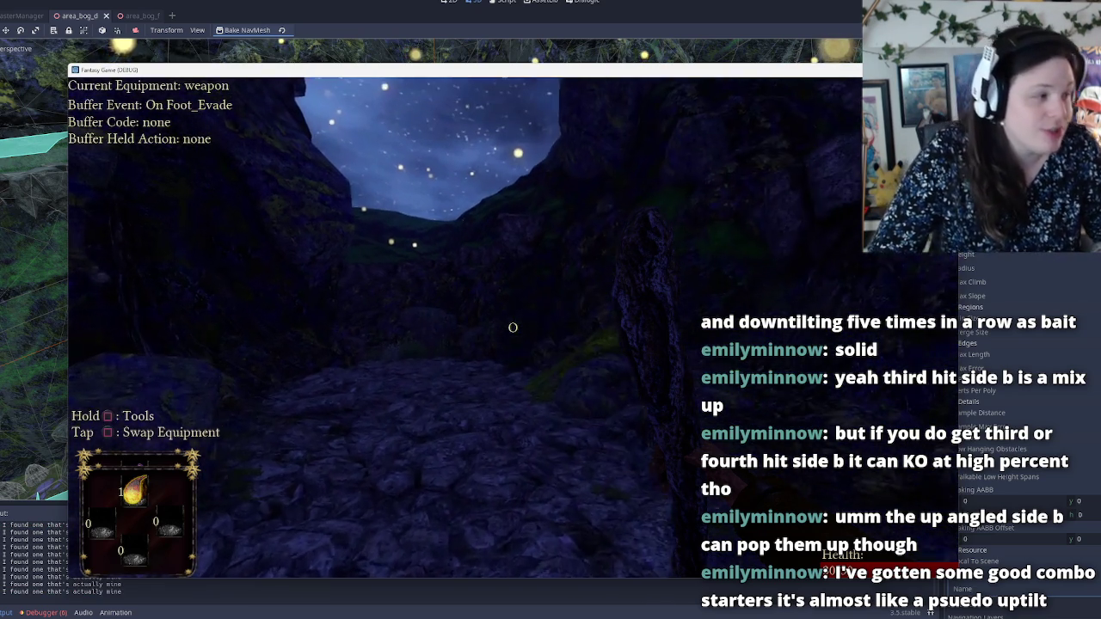
{"action": "key", "text": "w"}
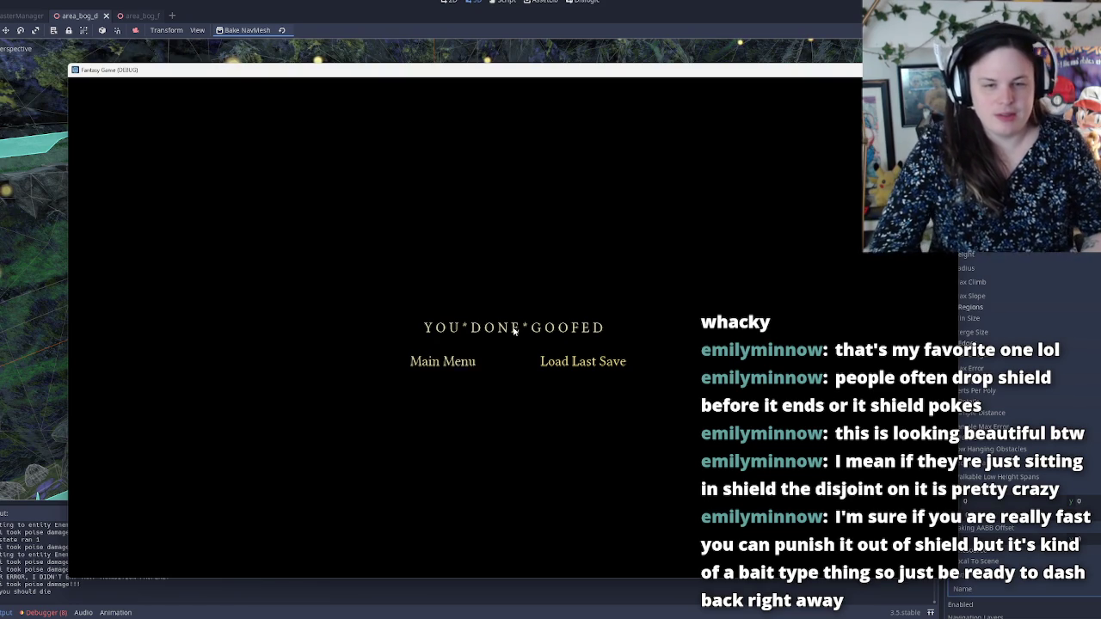
{"action": "key", "text": "Return"}
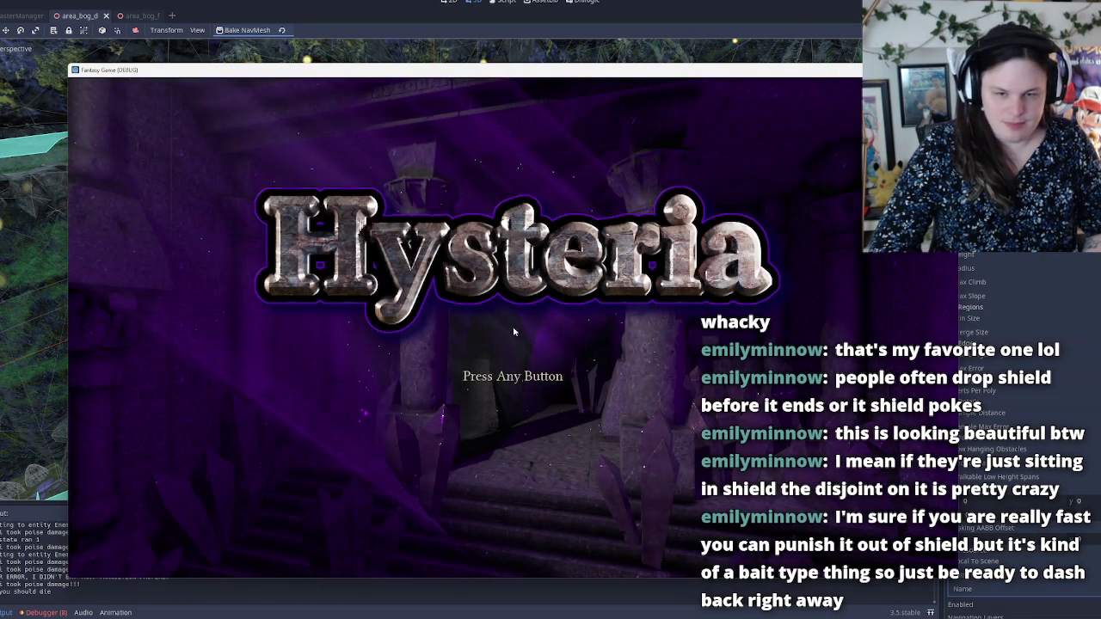
{"action": "key", "text": "Return"}
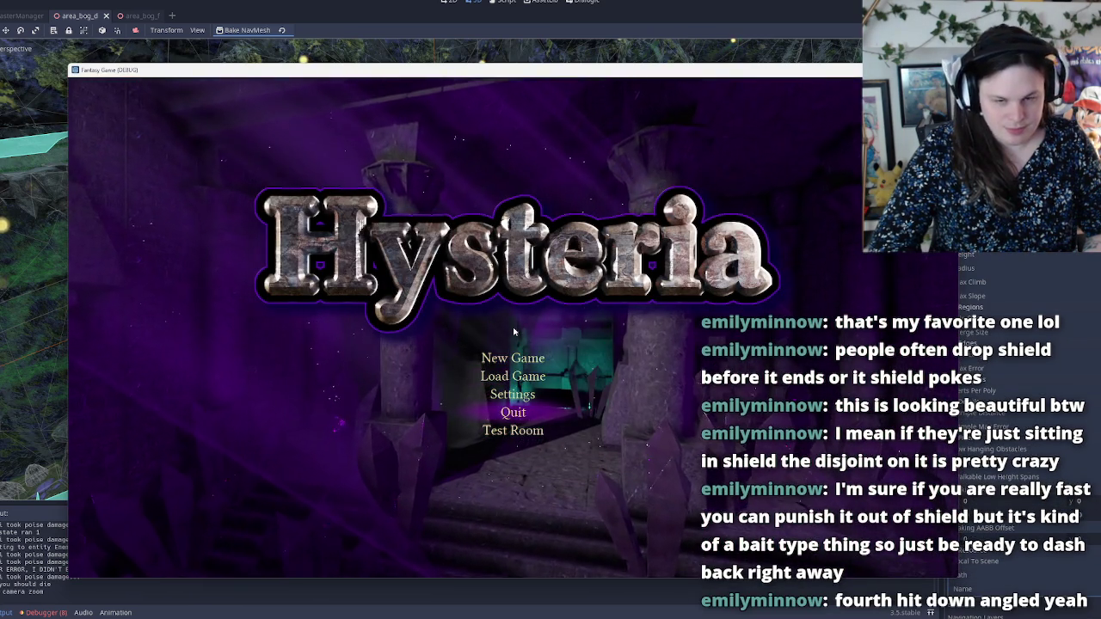
{"action": "key", "text": "Down"}
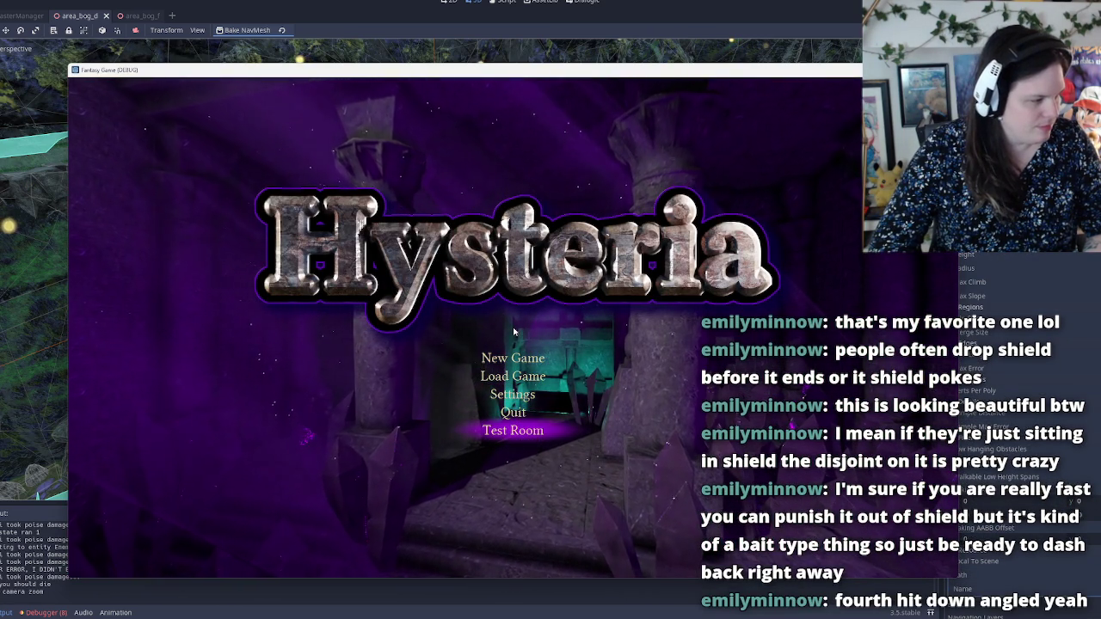
{"action": "key", "text": "Up"}
{"action": "key", "text": "Return"}
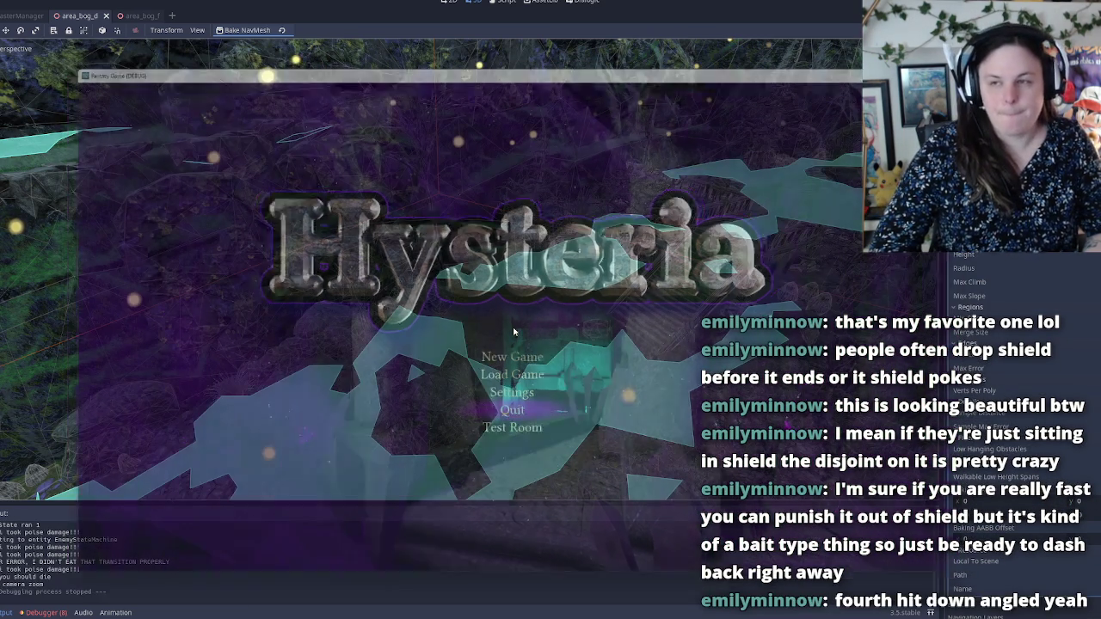
Step: Switch to the area_bog_f scene and fly the view over its bog navmesh
{"action": "left_click_drag", "start_coordinate": [540, 130], "coordinate": [569, 192]}
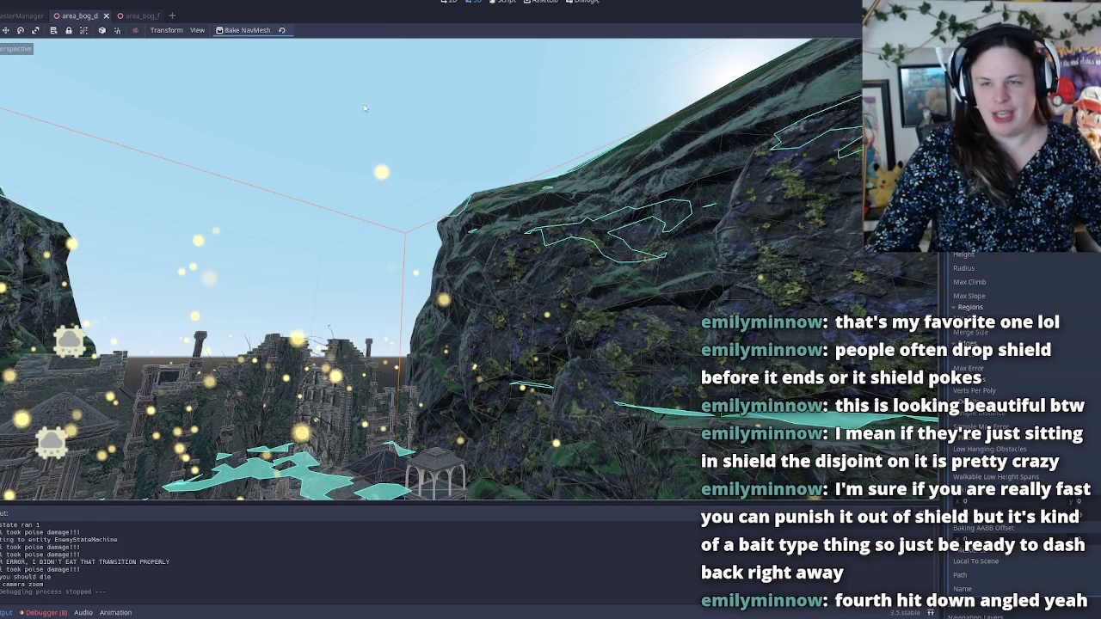
{"action": "left_click", "coordinate": [140, 18]}
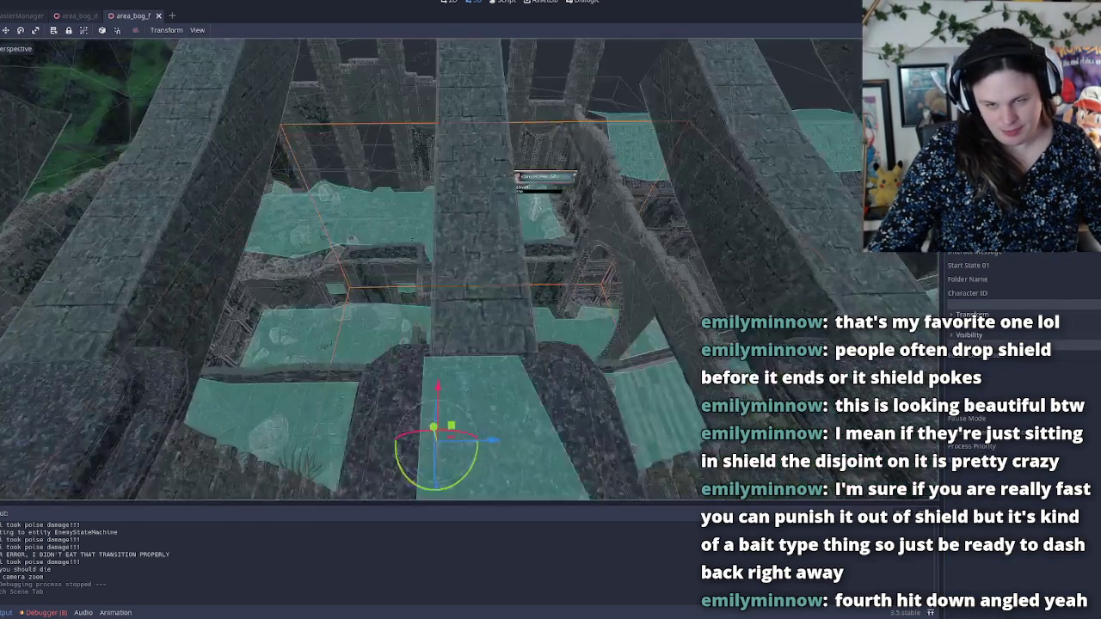
{"action": "left_click_drag", "start_coordinate": [438, 258], "coordinate": [456, 292]}
{"action": "scroll", "coordinate": [409, 374], "scroll_direction": "up", "scroll_amount": 5}
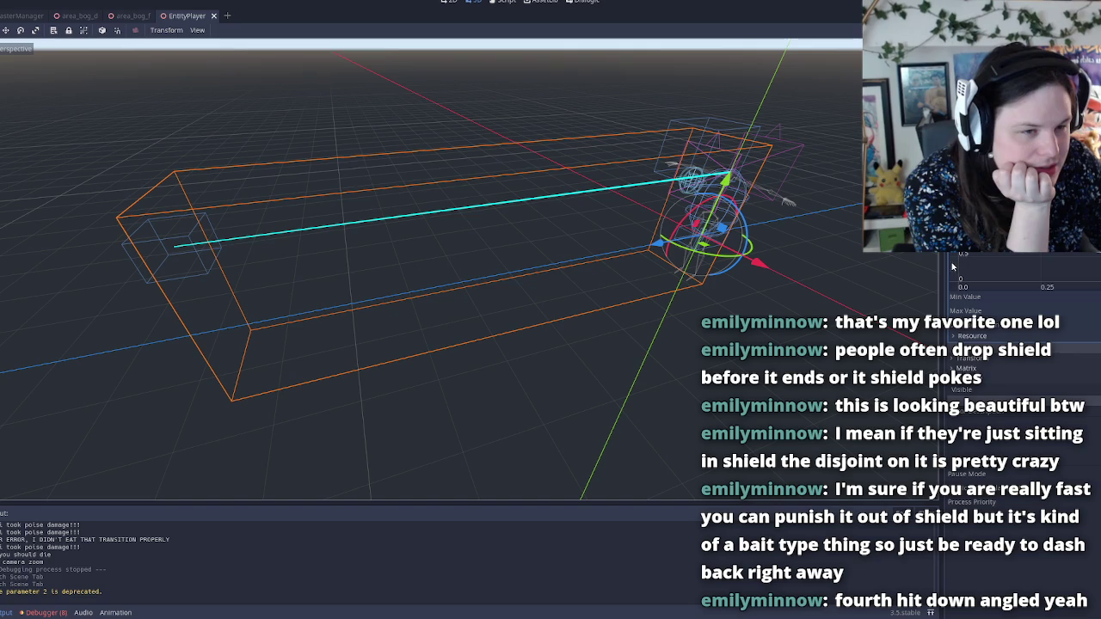
Step: Widen the Inspector to show EntityPlayer's health, poise and Charge To Throw Power curve
{"action": "left_click_drag", "start_coordinate": [940, 295], "coordinate": [549, 335]}
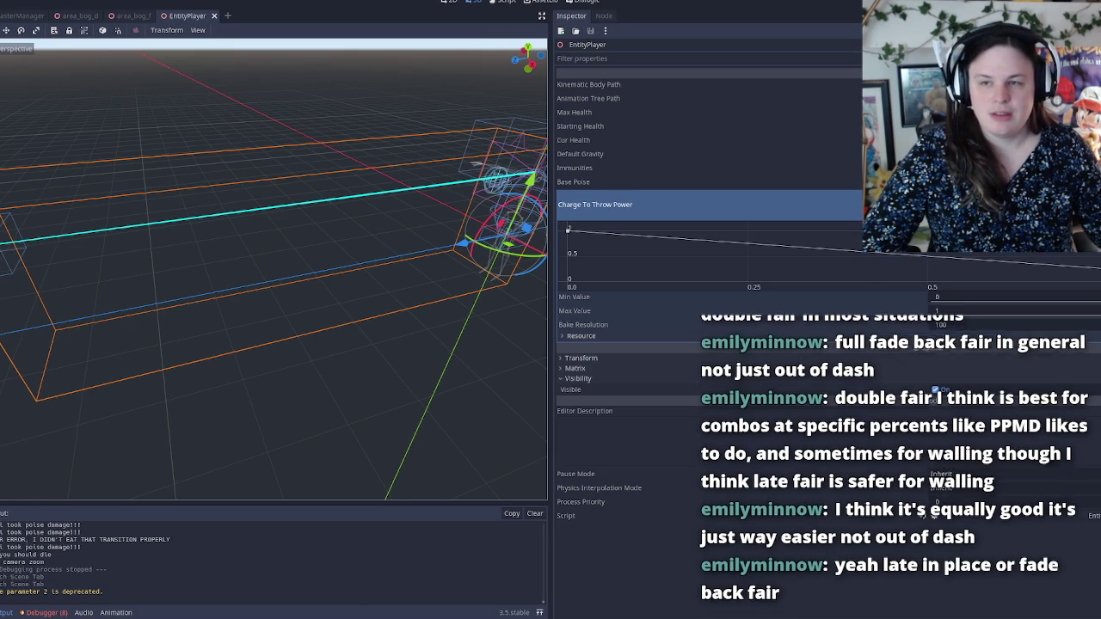
Step: Widen the 3D viewport again, then save EntityPlayer and relaunch the playtest at 20/20 health
{"action": "left_click_drag", "start_coordinate": [2, 172], "coordinate": [22, 172]}
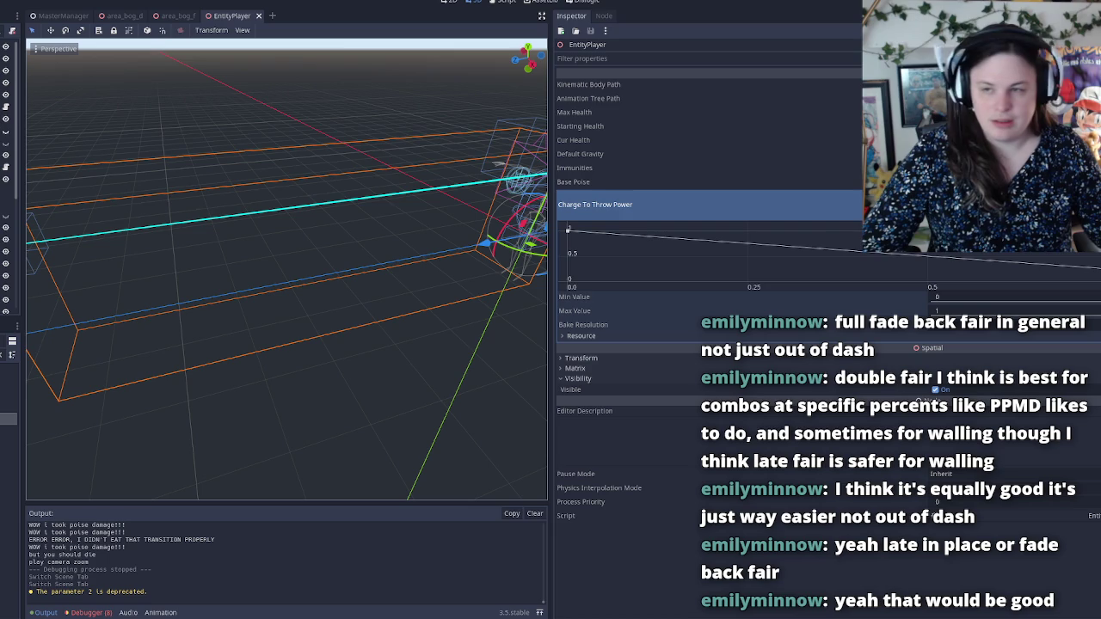
{"action": "scroll", "coordinate": [300, 228], "scroll_direction": "down", "scroll_amount": 5}
{"action": "mouse_move", "coordinate": [551, 248]}
{"action": "left_mouse_down"}
{"action": "mouse_move", "coordinate": [899, 273]}
{"action": "mouse_move", "coordinate": [862, 272]}
{"action": "left_mouse_up"}
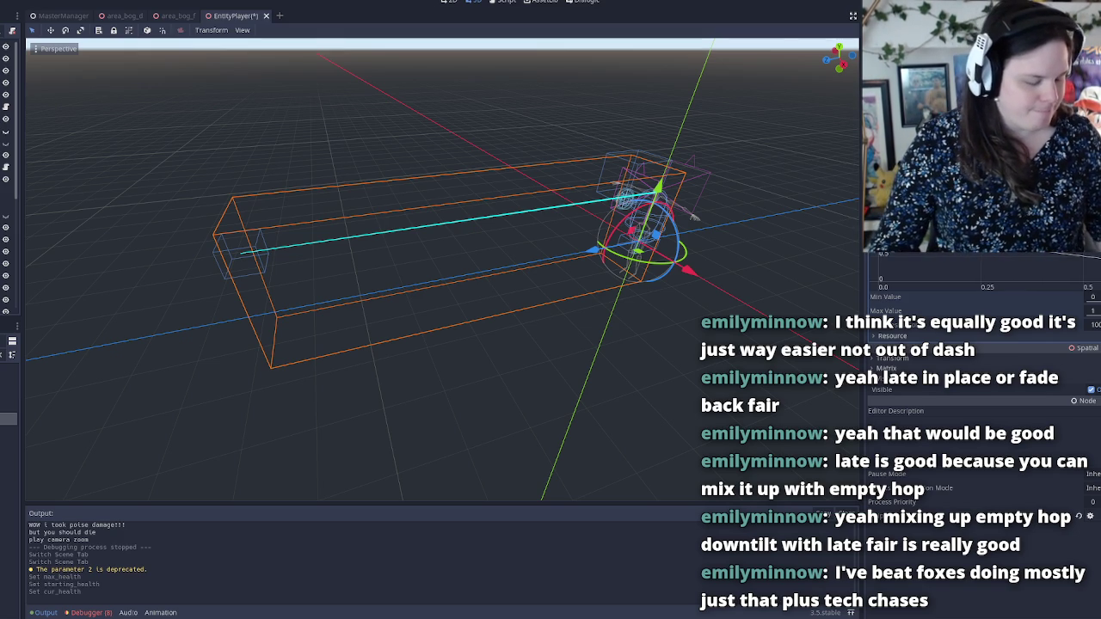
{"action": "key", "text": "F5"}
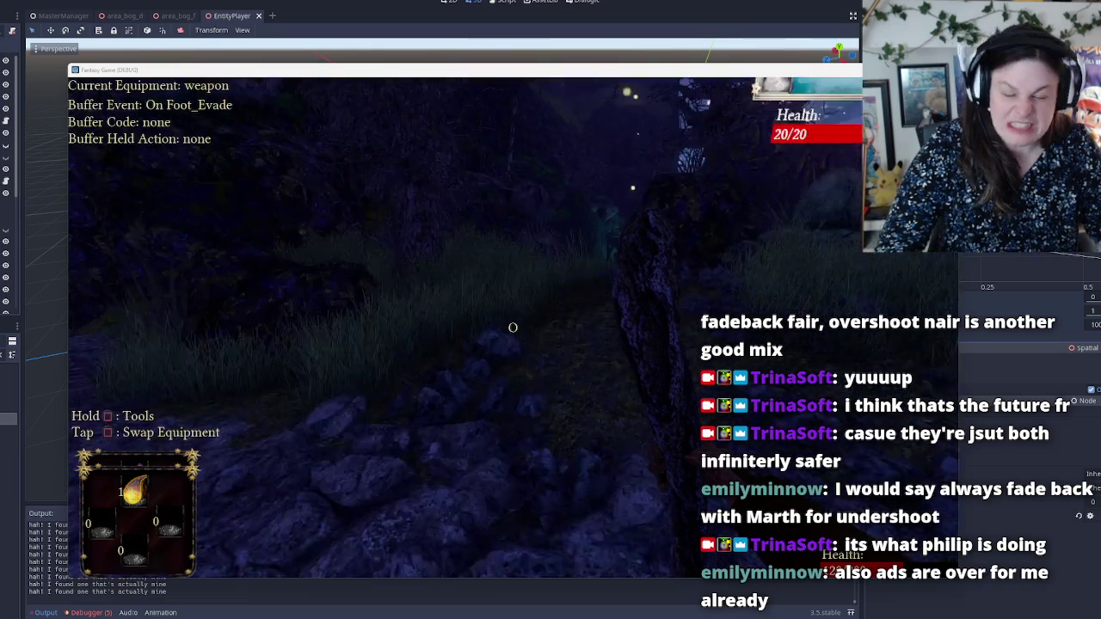
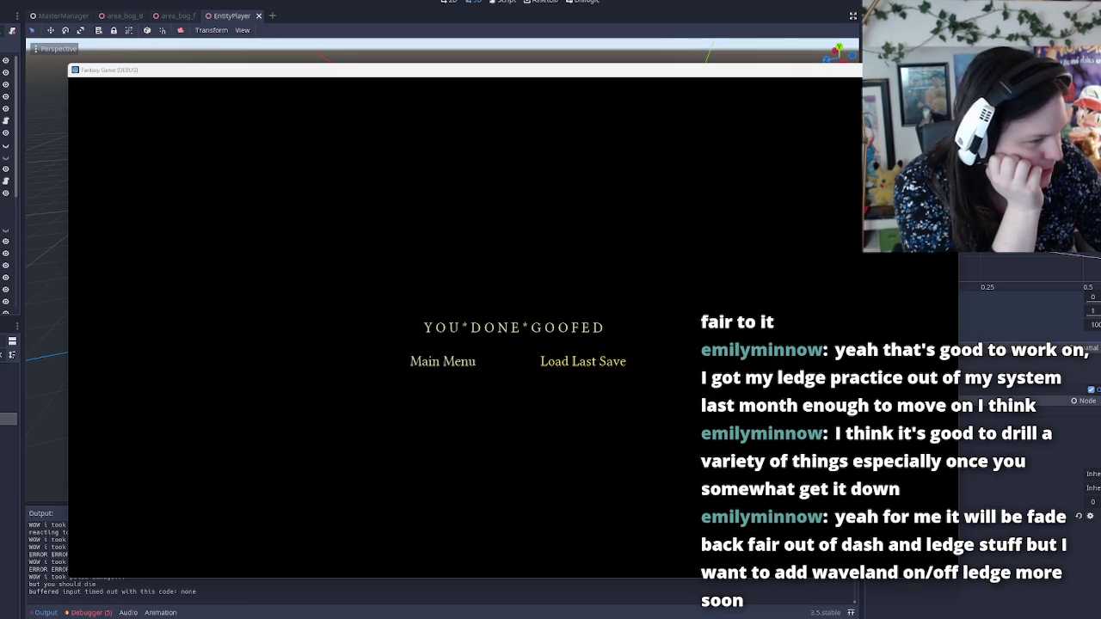
Step: Choose Main Menu on the 'YOU*DONE*GOOFED' game-over screen to return to the Hysteria title menu
{"action": "left_click", "coordinate": [452, 365]}
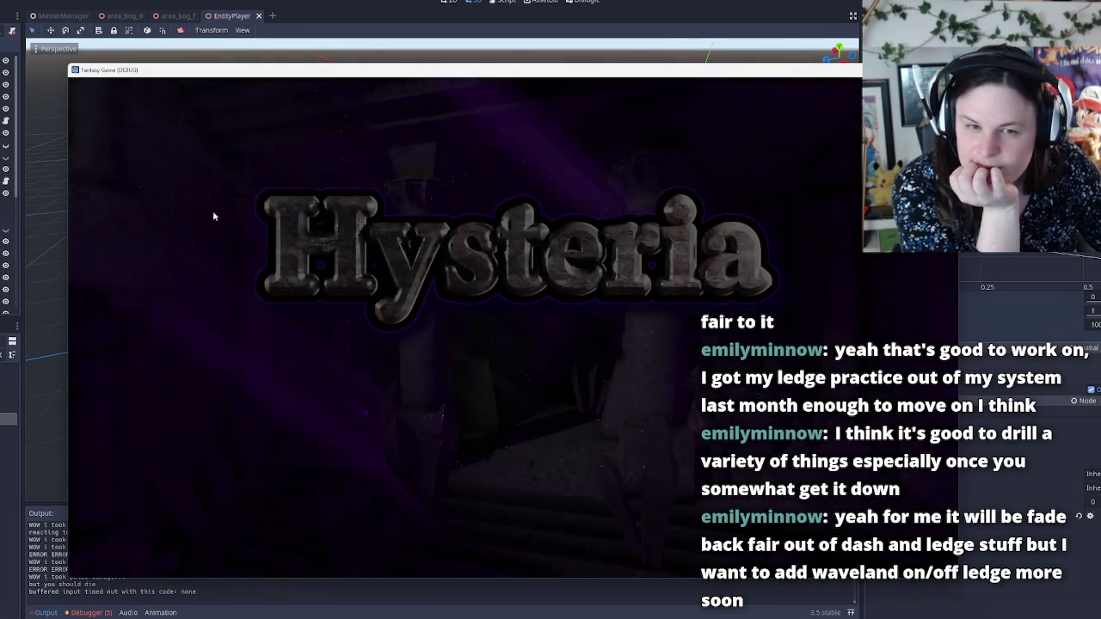